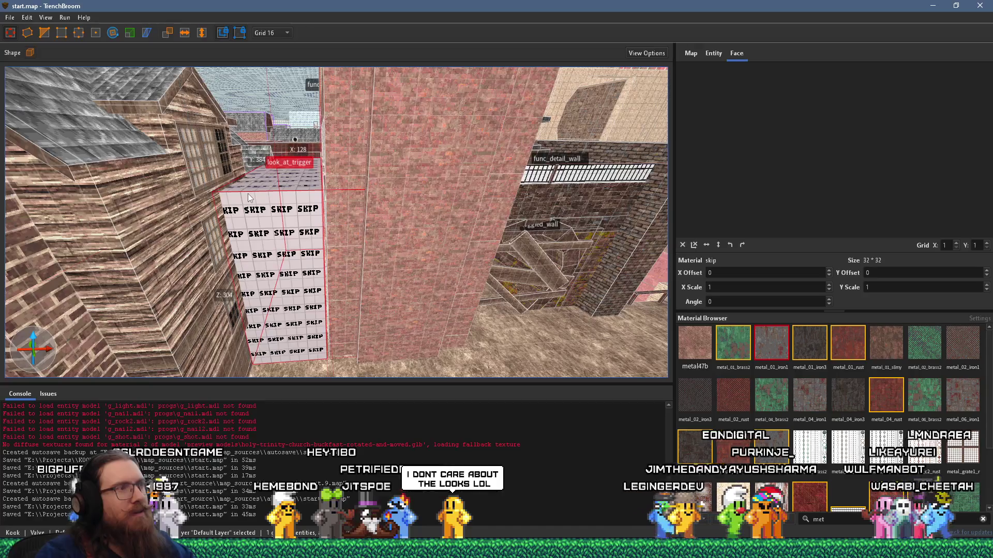
Step: Select the boarded toggled_wall brush in start.map, then switch to the Godot editor
left_click(540, 253)
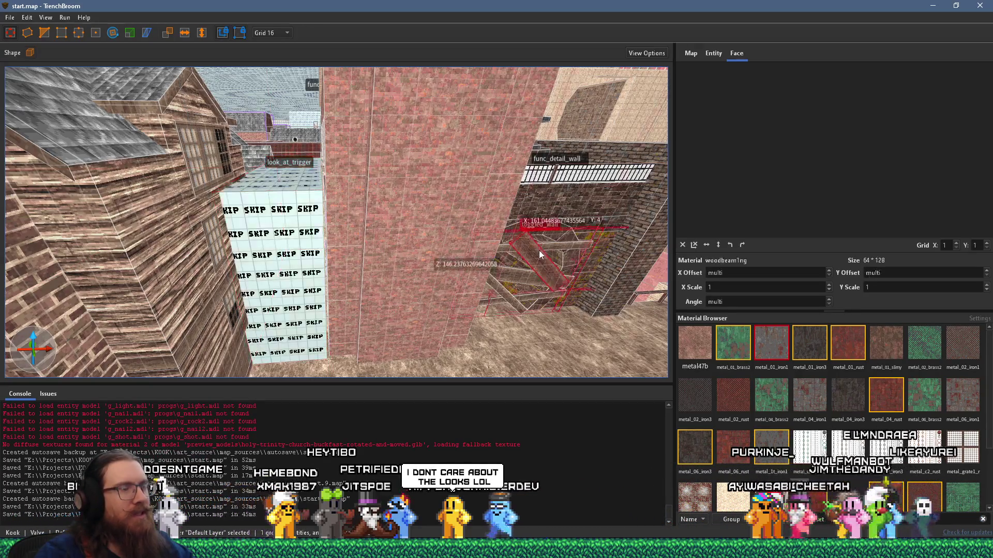
key("alt+Tab")
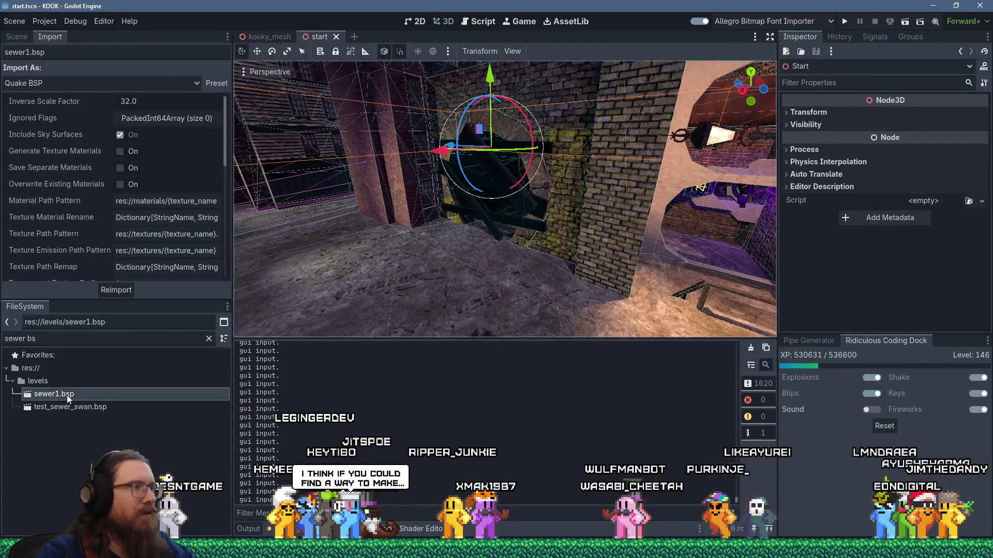
Step: Filter the FileSystem for 'start.bsp' and select start.bsp to show its import settings
right_click(67, 399)
left_click(59, 343)
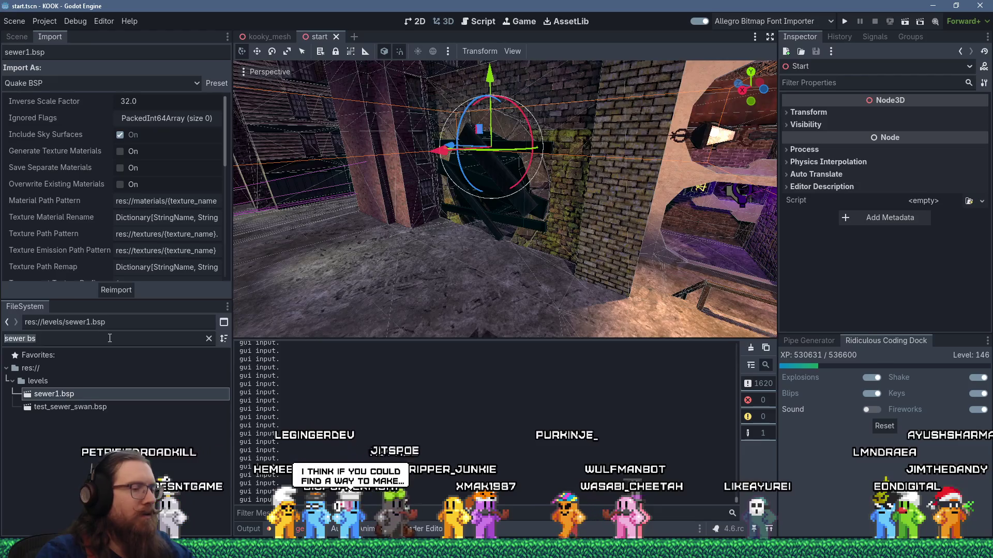
key("BackSpace")
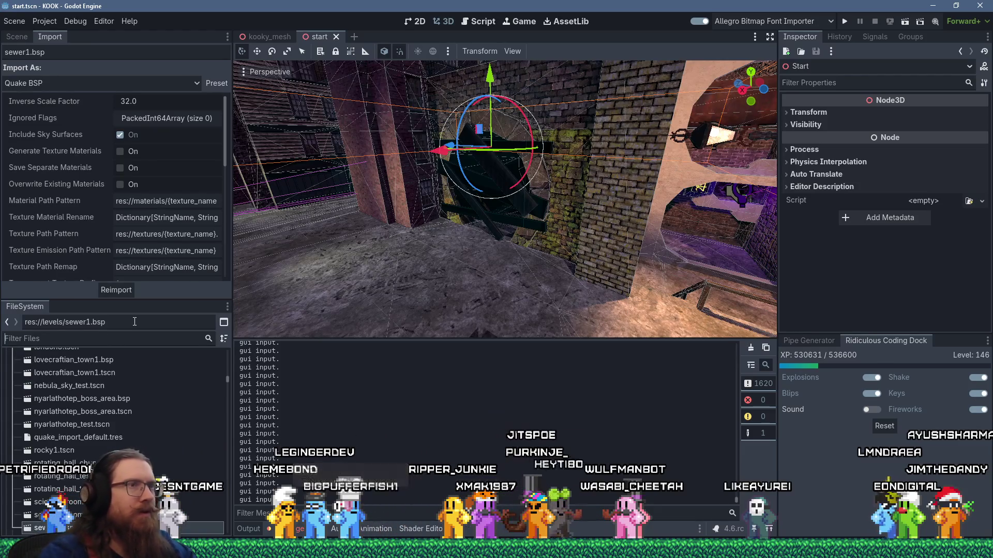
type("start.bsp")
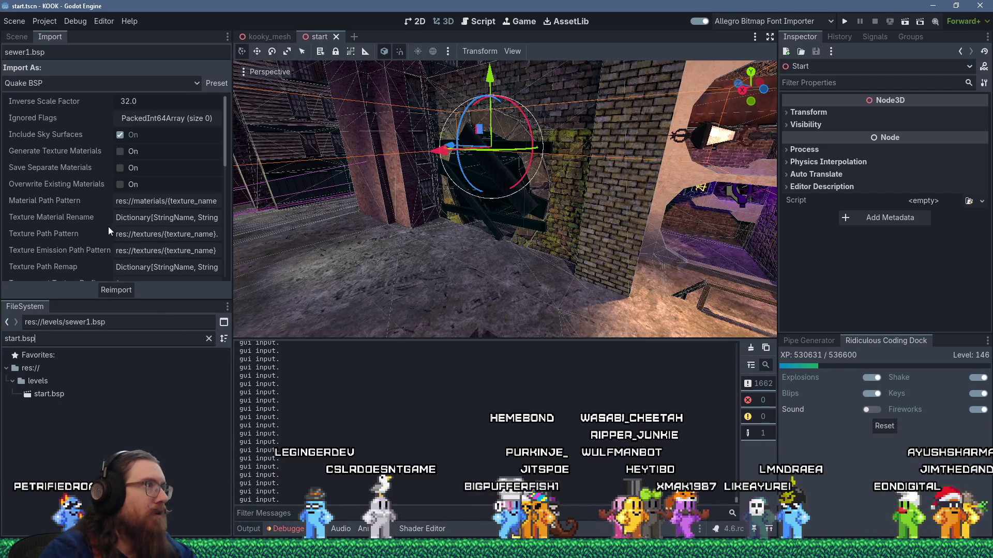
left_click(49, 394)
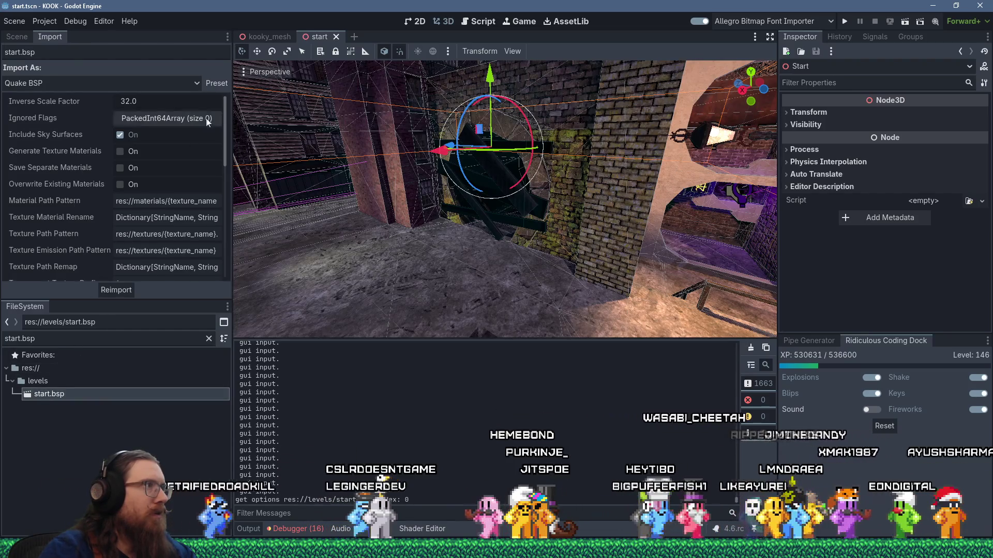
Step: Load the Default import preset for start.bsp and reimport it
left_click(209, 83)
left_click(238, 125)
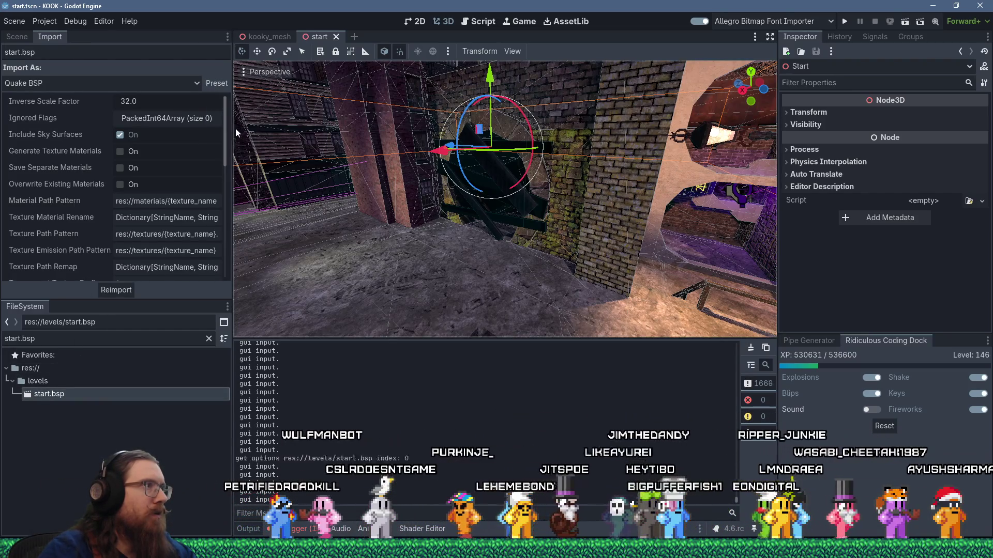
left_click(123, 290)
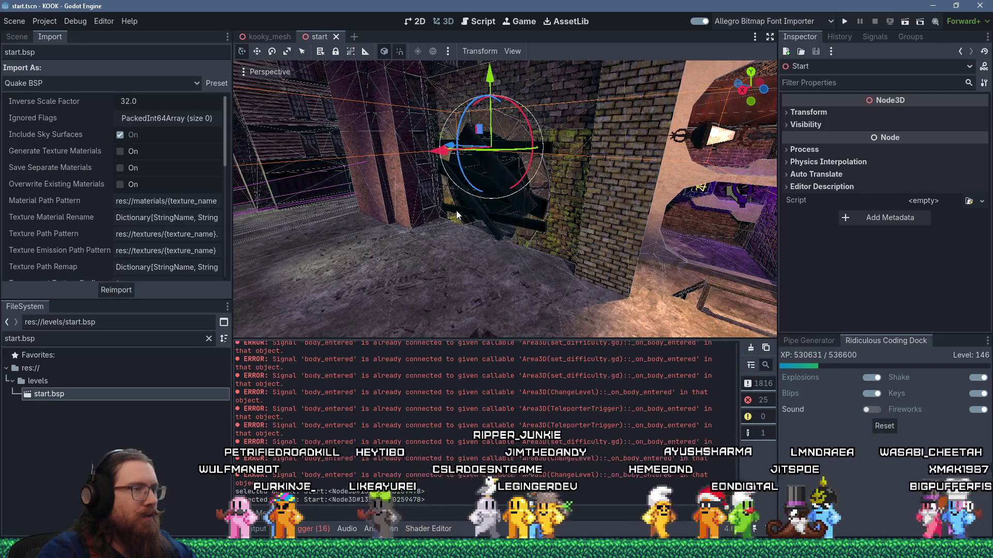
mouse_move(443, 213)
left_mouse_down()
mouse_move(393, 216)
mouse_move(498, 272)
mouse_move(482, 252)
mouse_move(493, 256)
mouse_move(470, 259)
mouse_move(491, 240)
mouse_move(468, 254)
mouse_move(420, 240)
mouse_move(477, 242)
mouse_move(506, 228)
mouse_move(453, 232)
left_mouse_up()
scroll(420, 240, "up", 2)
scroll(422, 238, "down", 2)
scroll(453, 233, "down", 1)
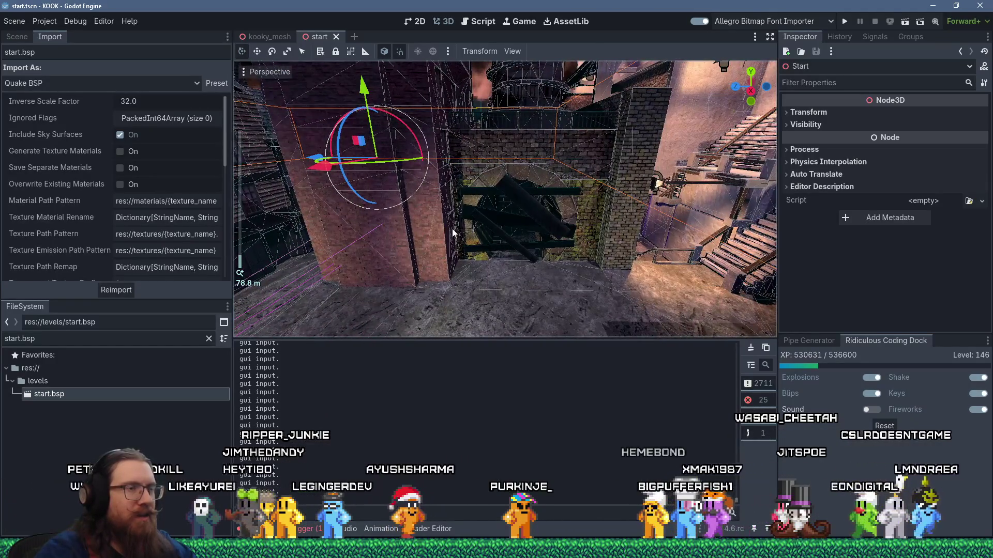
mouse_move(515, 204)
left_mouse_down()
mouse_move(485, 246)
mouse_move(556, 208)
mouse_move(522, 205)
left_mouse_up()
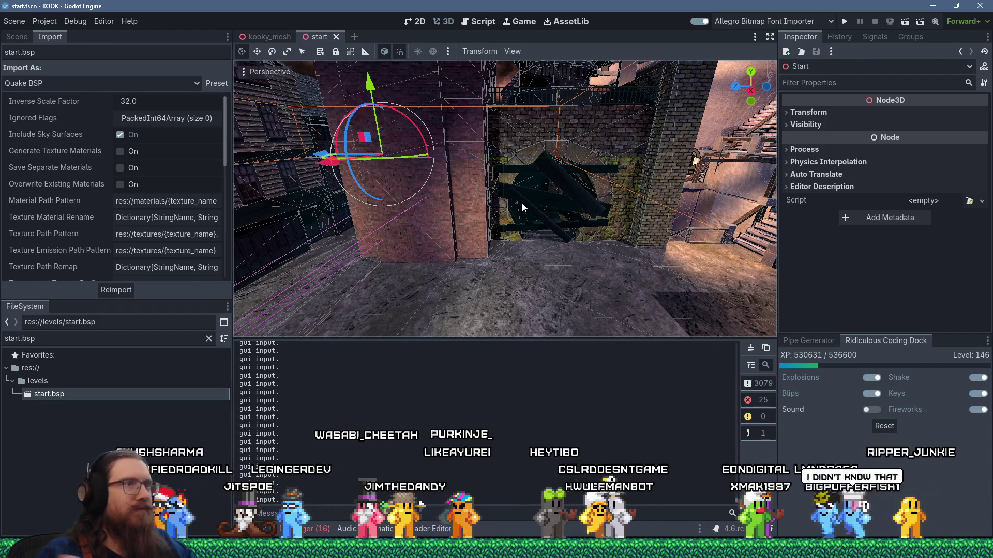
mouse_move(534, 203)
left_mouse_down()
mouse_move(470, 197)
mouse_move(486, 237)
mouse_move(408, 200)
mouse_move(504, 170)
mouse_move(393, 153)
mouse_move(544, 179)
mouse_move(510, 180)
mouse_move(546, 210)
mouse_move(532, 190)
mouse_move(472, 177)
mouse_move(530, 184)
mouse_move(537, 217)
left_mouse_up()
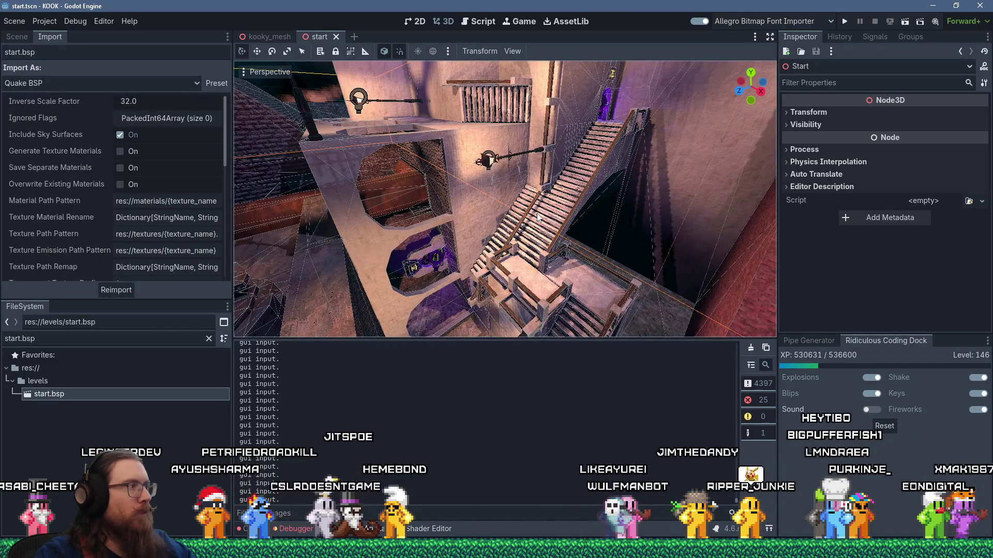
mouse_move(536, 218)
left_mouse_down()
mouse_move(457, 207)
mouse_move(571, 207)
mouse_move(545, 219)
mouse_move(572, 205)
mouse_move(550, 219)
left_mouse_up()
scroll(572, 201, "up", 5)
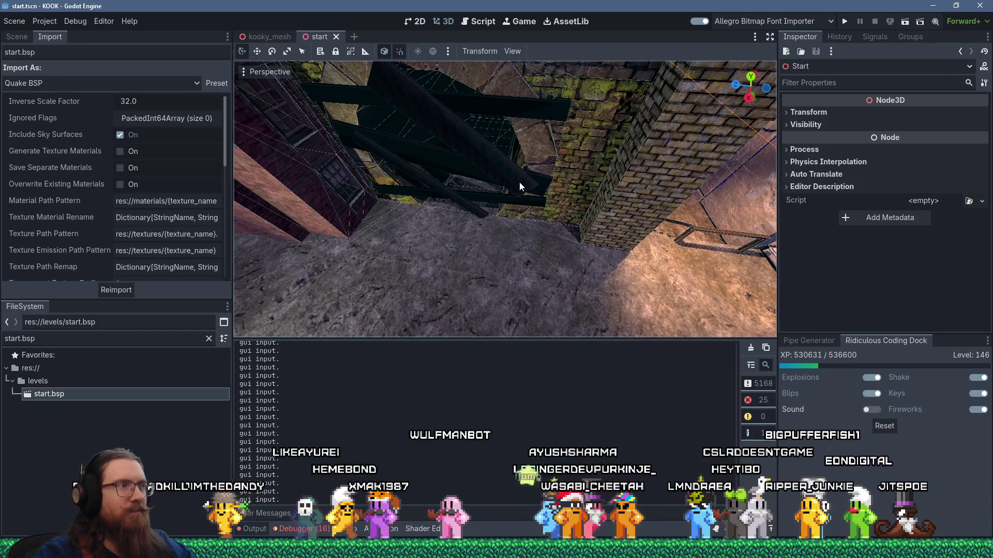
key("alt+Tab")
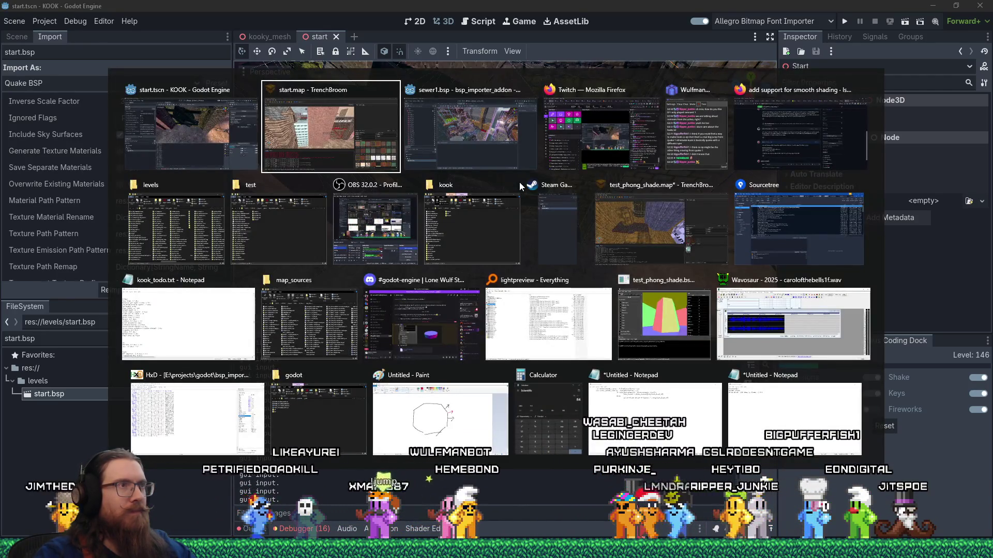
Step: Bring the sewer1.bsp bsp_importer_addon Godot window forward, then begin switching windows again
key("alt+shift+Tab")
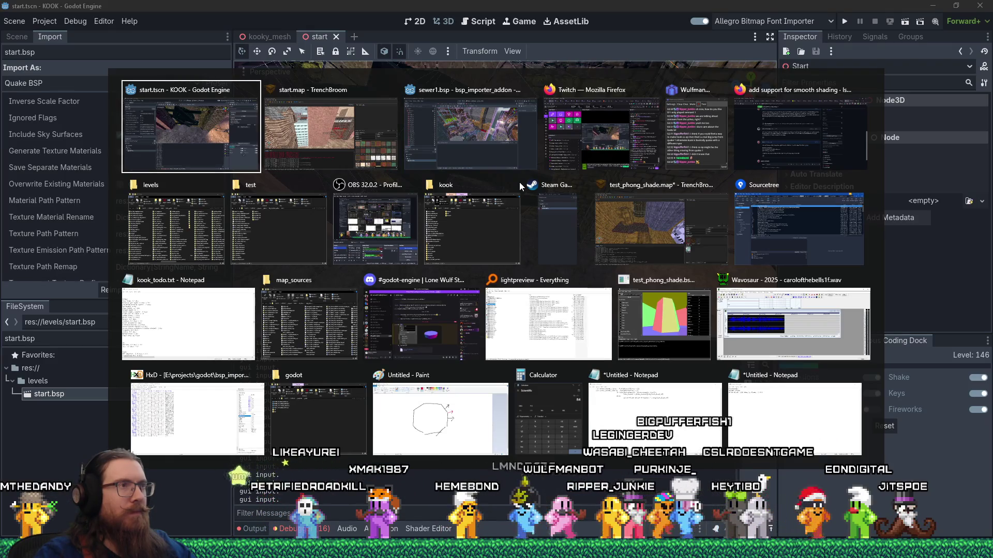
key("Tab")
key("Tab")
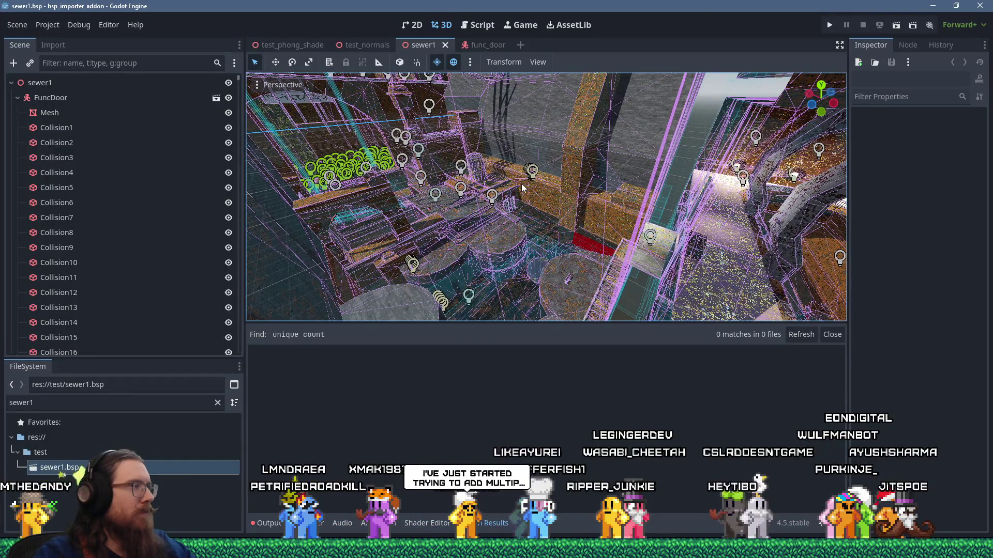
key("alt+Tab")
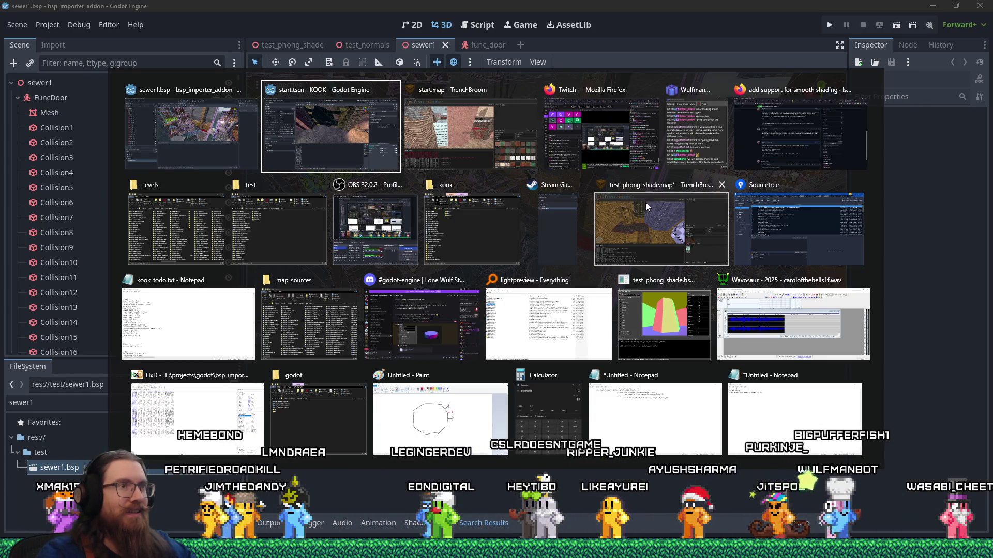
Step: Copy the selected toggled_wall brushes in start.map and move to the test_phong_shade.map window
left_click(489, 147)
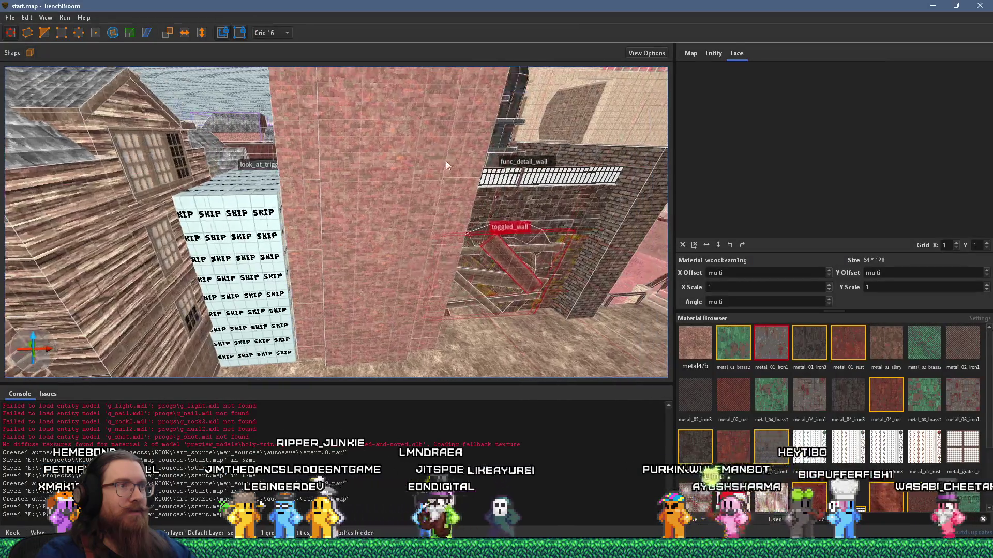
right_click(510, 270)
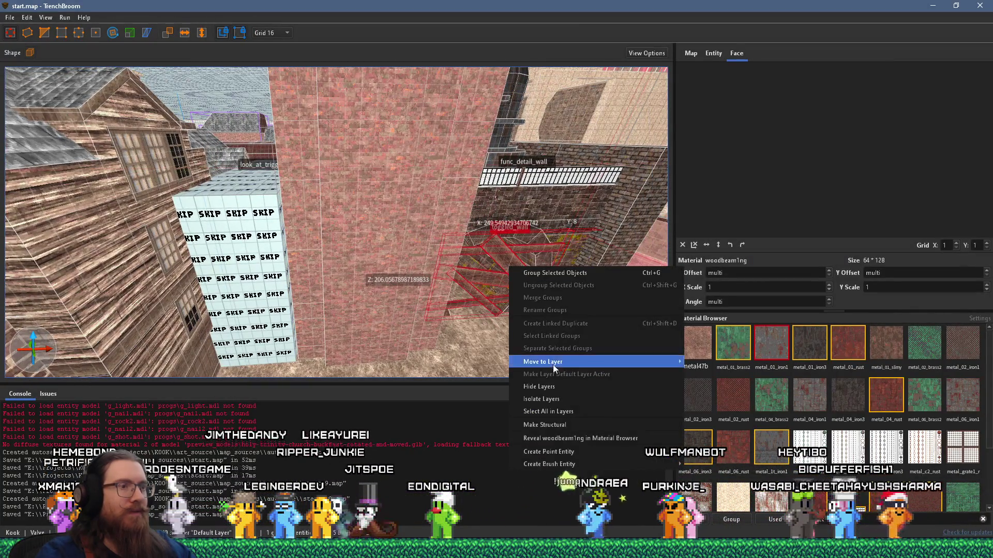
left_click(30, 18)
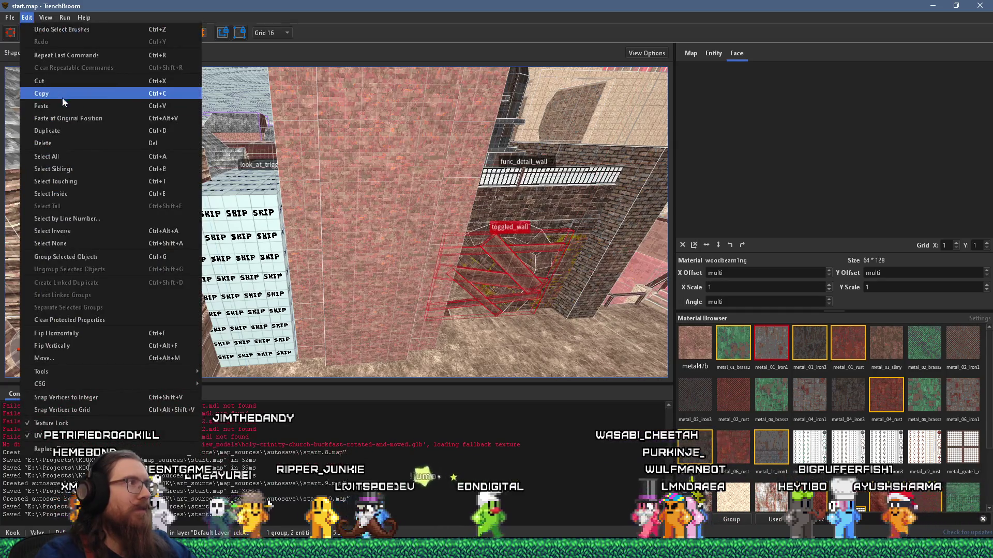
key("alt+Tab")
key("alt+Tab")
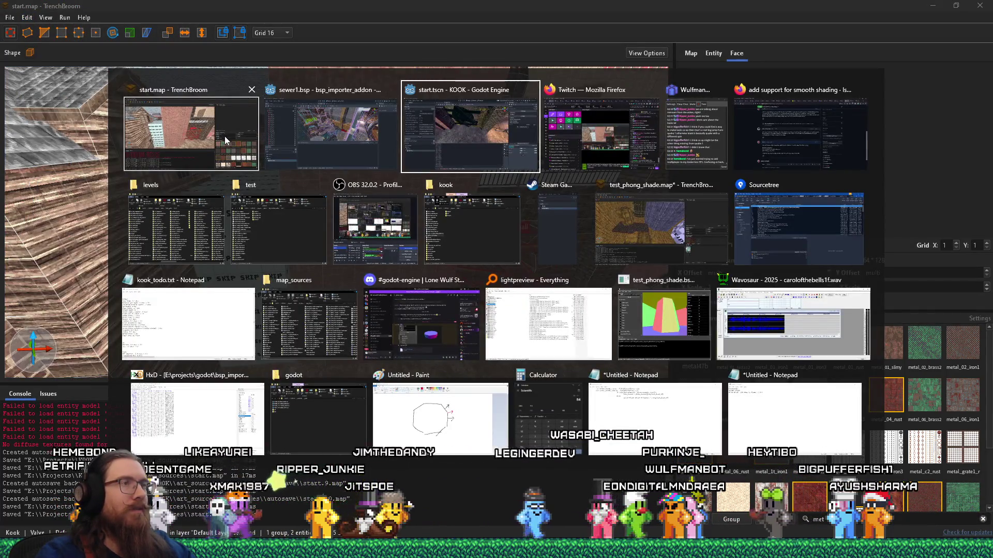
key("alt+Tab")
key("alt+Tab")
key("alt+Tab")
key("alt+Tab")
key("alt+Tab")
key("alt+Tab")
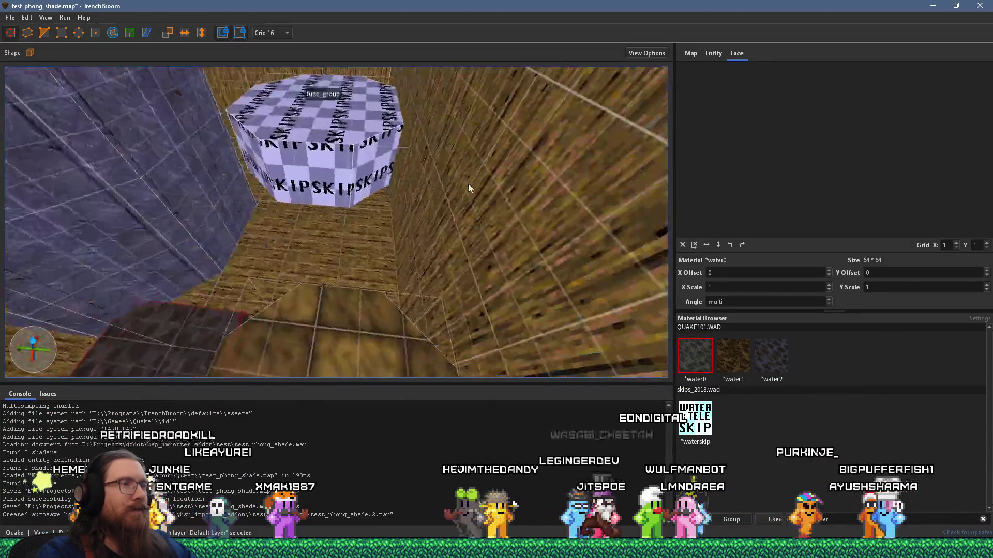
Step: Texture the pasted toggled_wall with wizwood1_3 and reposition it in test_phong_shade.map
mouse_move(467, 183)
left_mouse_down()
mouse_move(439, 228)
mouse_move(336, 222)
mouse_move(290, 243)
mouse_move(243, 119)
mouse_move(299, 327)
mouse_move(325, 116)
mouse_move(373, 153)
mouse_move(377, 172)
left_mouse_up()
left_click(346, 224)
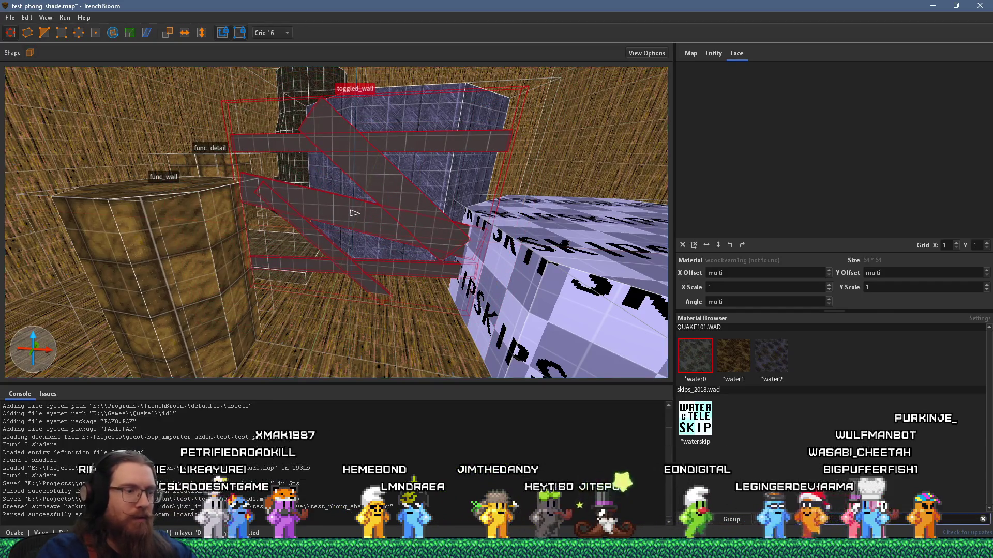
key("BackSpace")
key("BackSpace")
key("BackSpace")
type("ood")
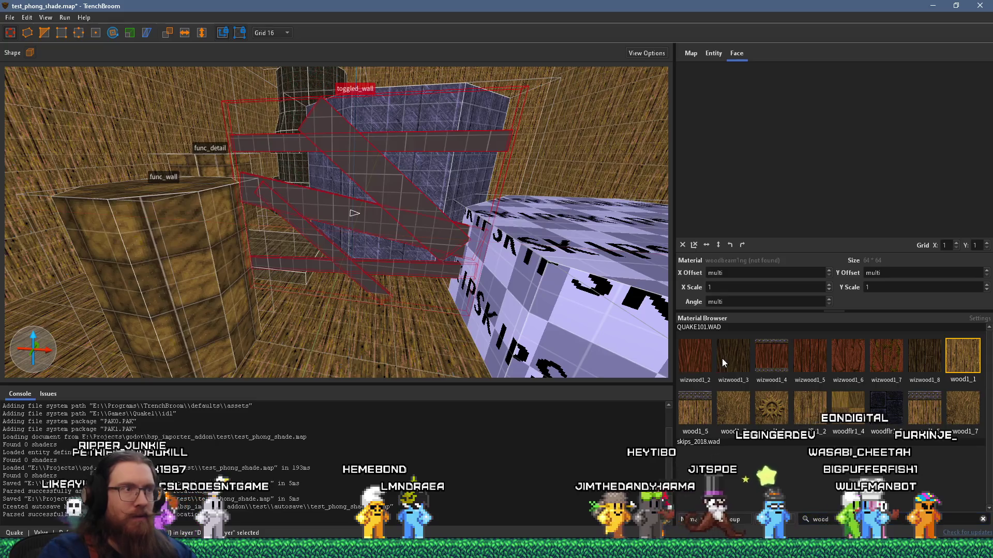
left_click(724, 358)
scroll(411, 306, "down", 5)
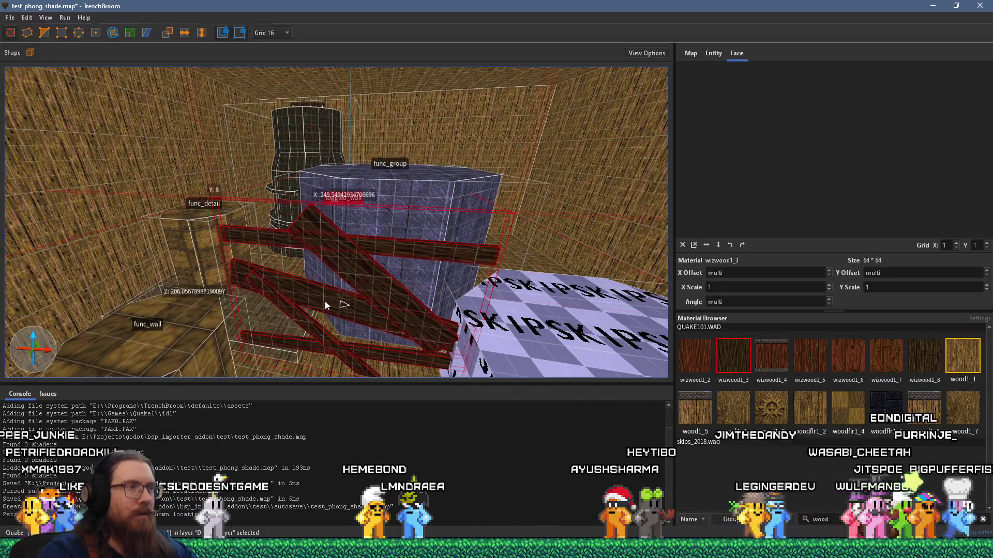
left_click_drag(330, 272, 318, 253)
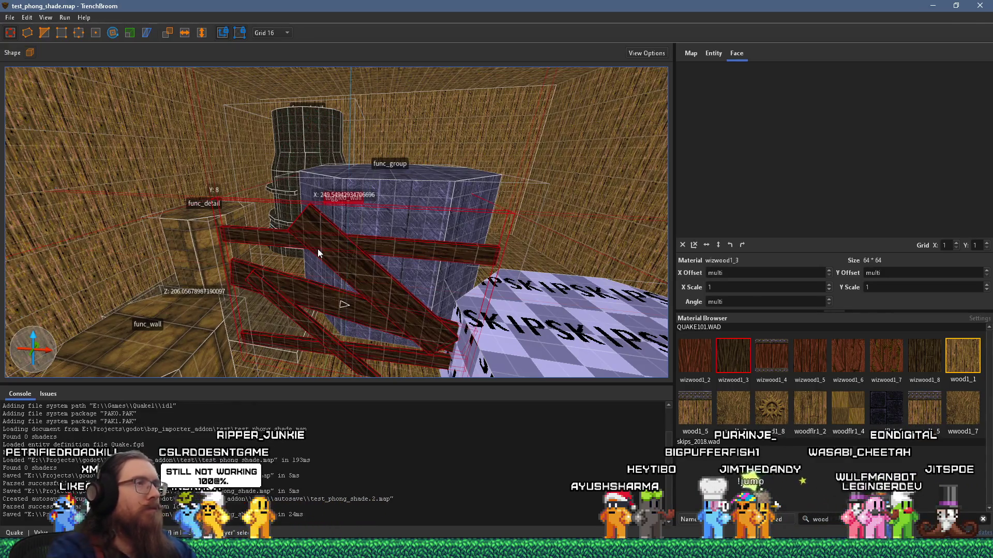
key("alt+Tab")
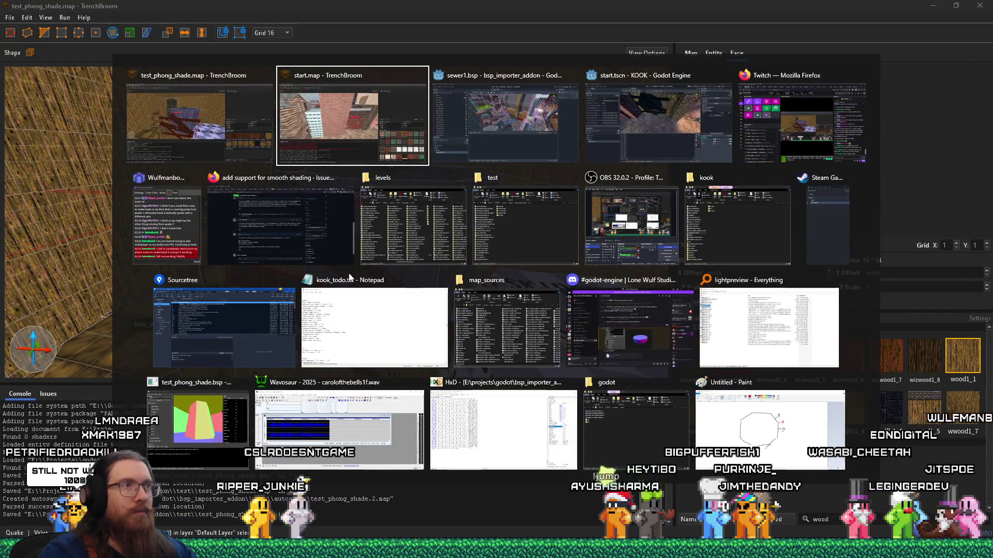
Step: Return to the bsp_importer_addon Godot window and filter the FileSystem for 'test_phon'
key("alt+Tab")
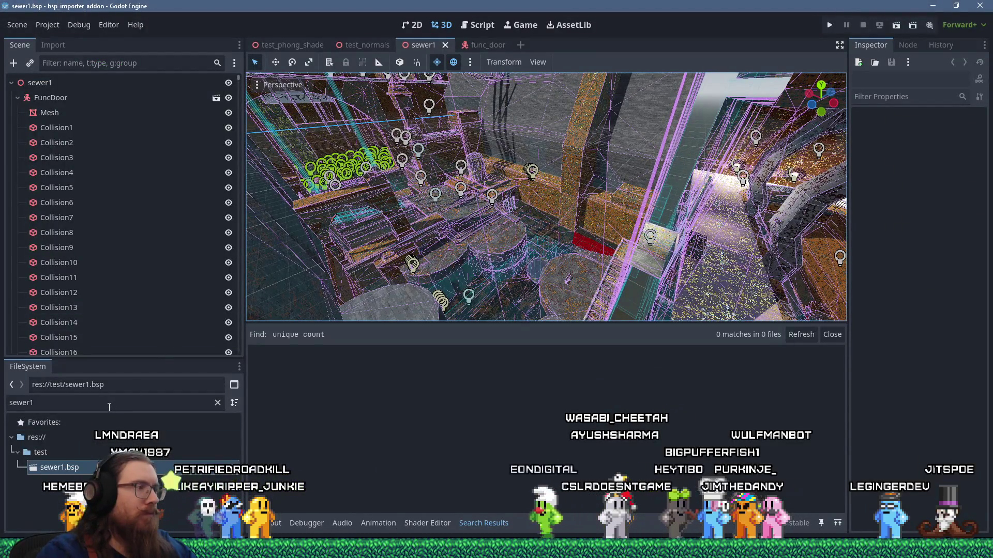
left_click(62, 407)
type("test_phon")
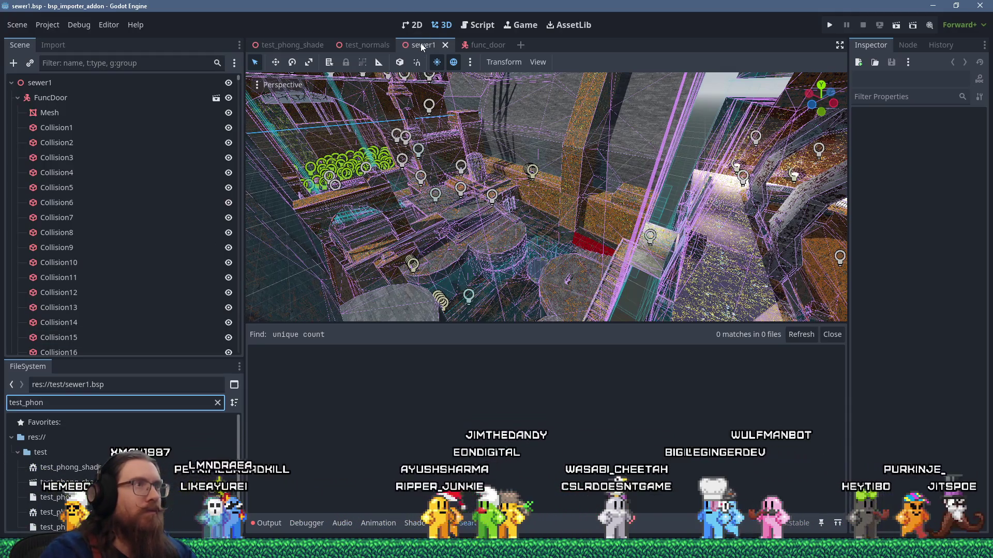
Step: Close the sewer1 and test_normals tabs and select the red block TransparentMesh34
left_click(444, 45)
middle_click(363, 46)
scroll(517, 142, "up", 3)
scroll(548, 182, "up", 8)
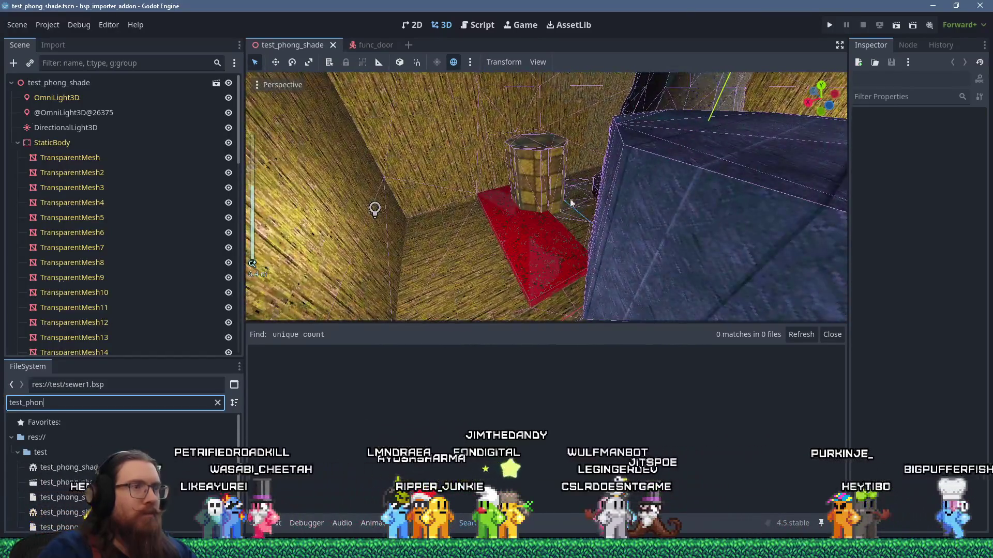
mouse_move(571, 204)
left_mouse_down()
mouse_move(523, 200)
mouse_move(561, 85)
mouse_move(674, 56)
left_mouse_up()
left_click_drag(582, 133, 440, 223)
left_click(439, 221)
Step: Frame the red block and inspect the StaticBody, TransparentMesh and TransparentMesh2 nodes
key("f")
mouse_move(443, 265)
left_mouse_down()
mouse_move(427, 197)
mouse_move(427, 238)
left_mouse_up()
scroll(183, 205, "up", 10)
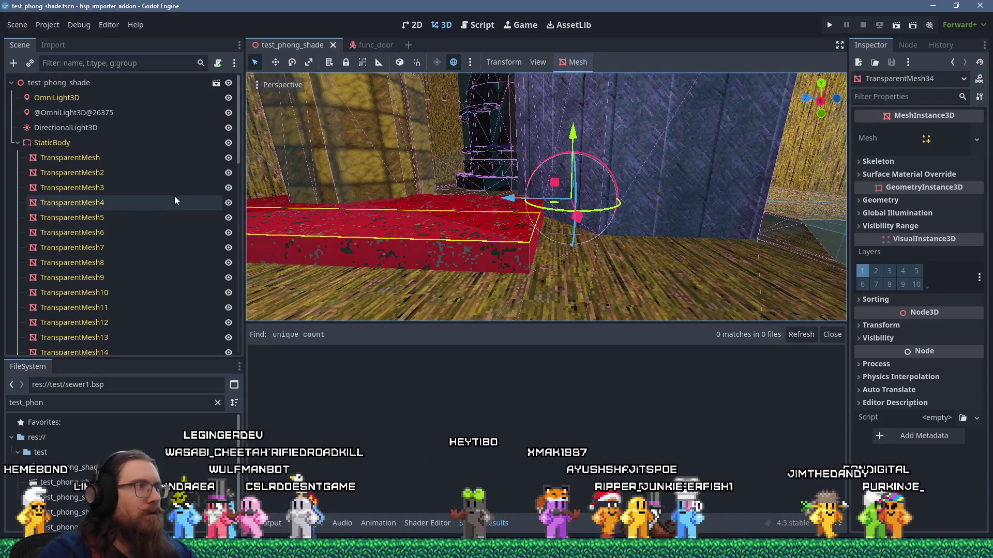
left_click(111, 146)
left_click(109, 157)
left_click(111, 171)
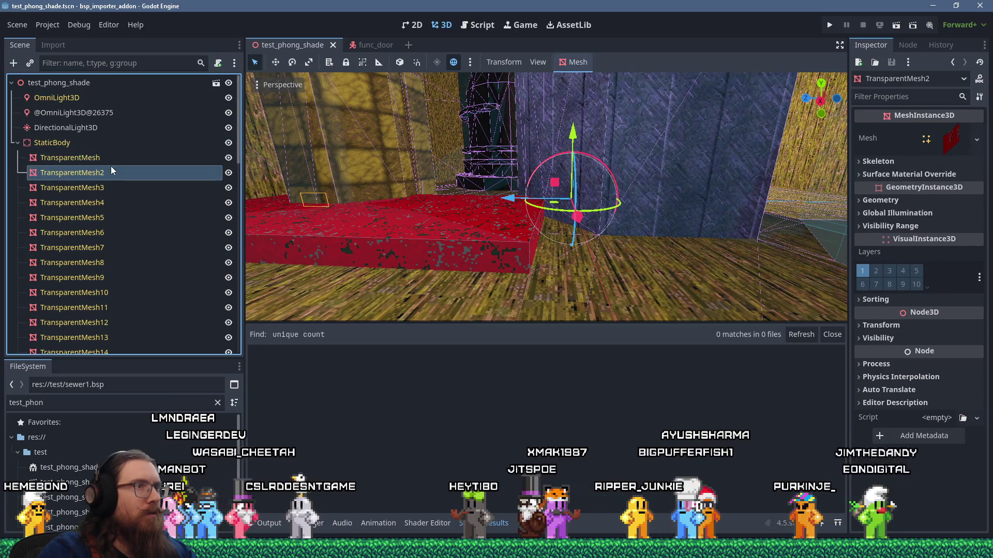
scroll(377, 209, "up", 3)
scroll(377, 209, "down", 2)
left_click_drag(387, 200, 530, 194)
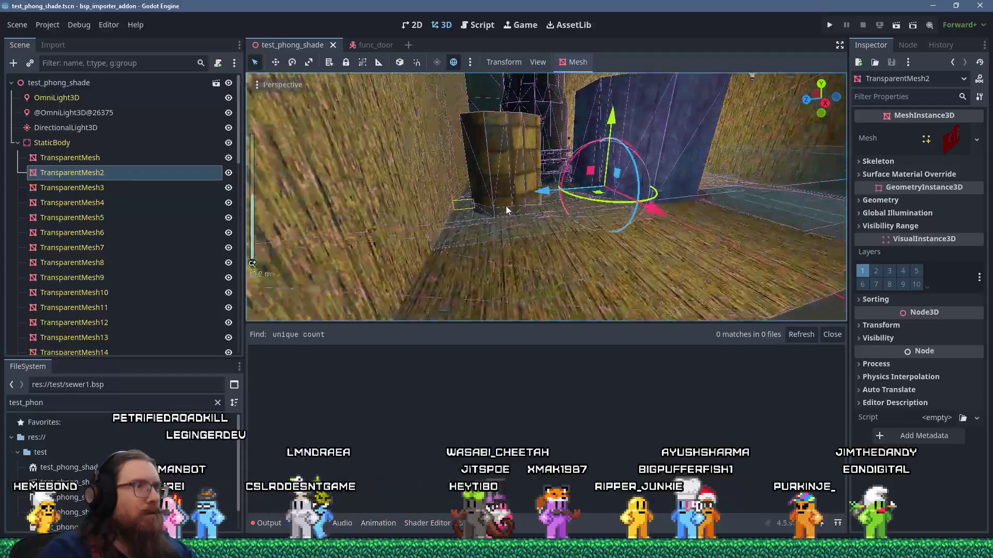
scroll(506, 206, "up", 2)
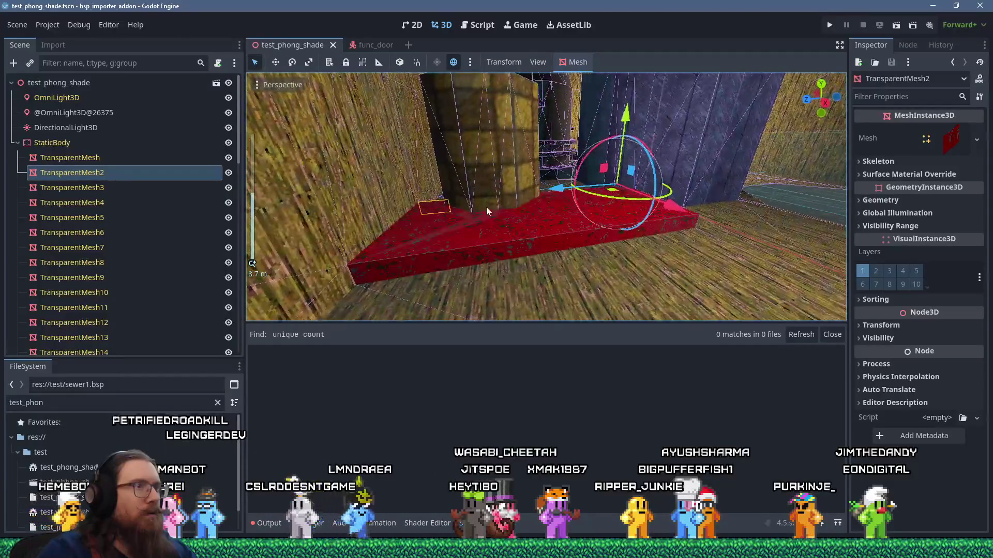
Step: Click through TransparentMesh nodes 3 to 11 and 34 to identify each slab
left_click(122, 190)
left_click(116, 204)
left_click(115, 218)
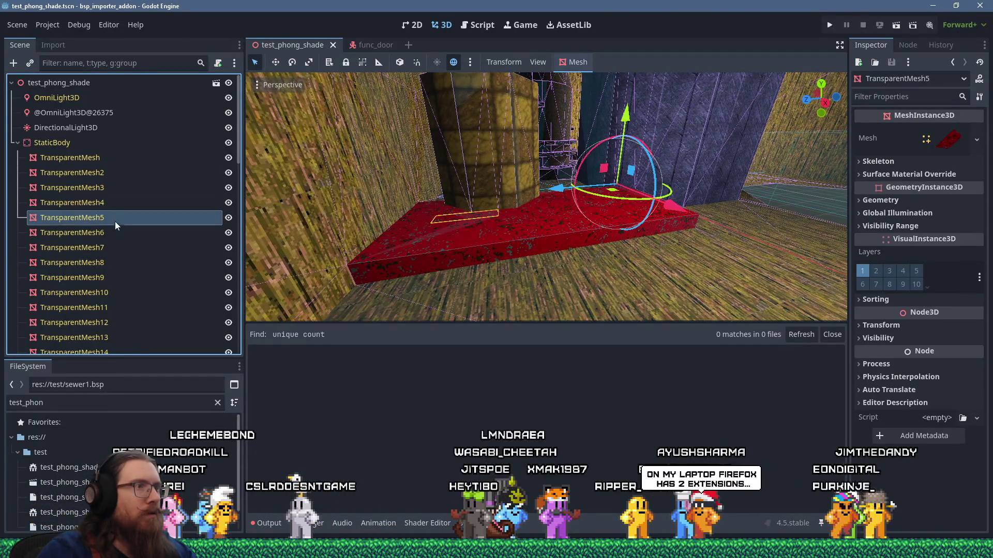
left_click(116, 232)
left_click(115, 219)
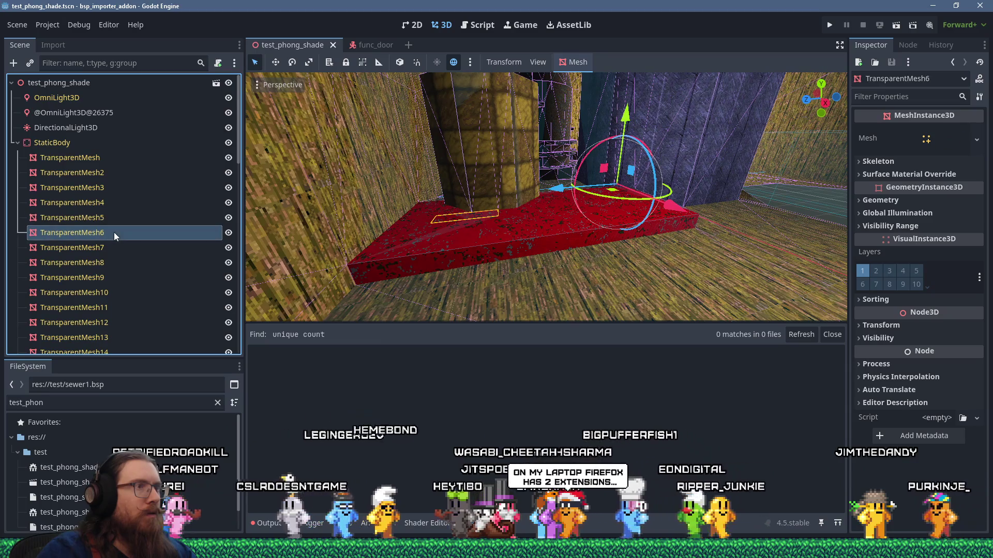
left_click(122, 230)
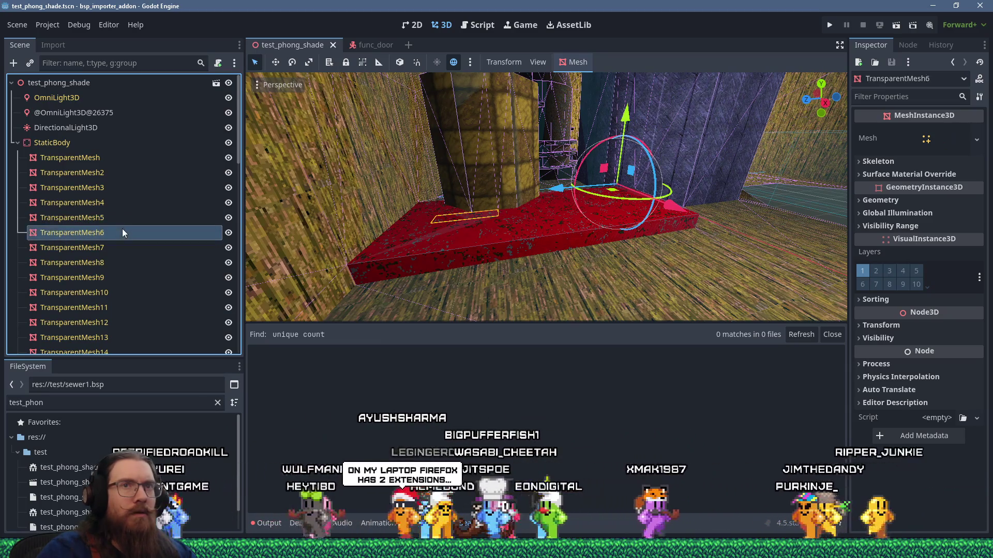
left_click(123, 249)
left_click(120, 262)
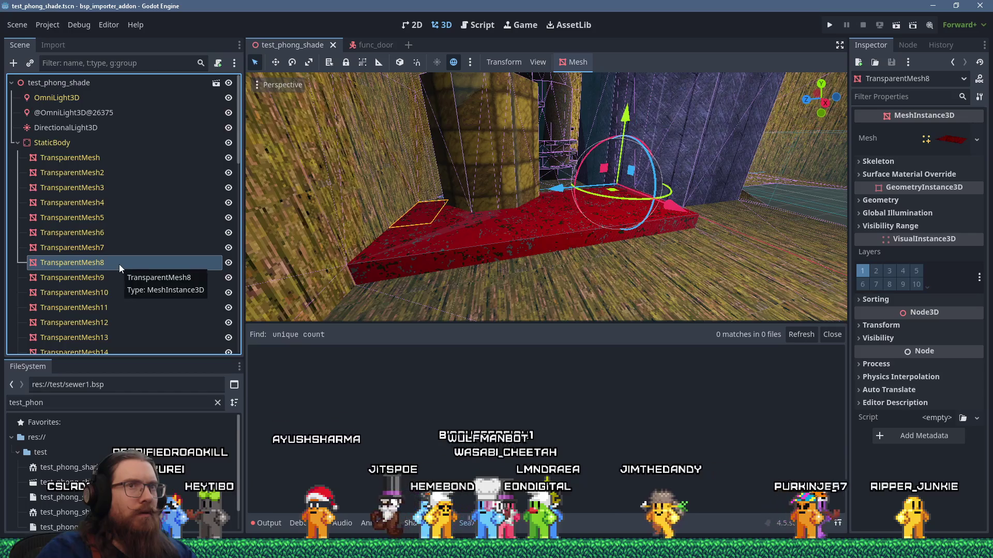
left_click(117, 277)
left_click(113, 307)
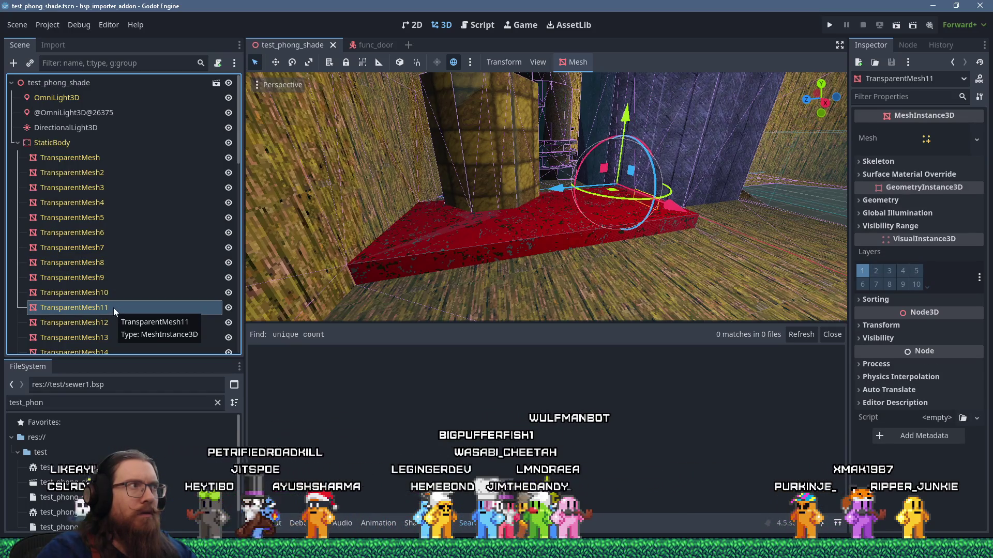
scroll(114, 307, "down", 3)
scroll(114, 305, "down", 5)
left_click(115, 305)
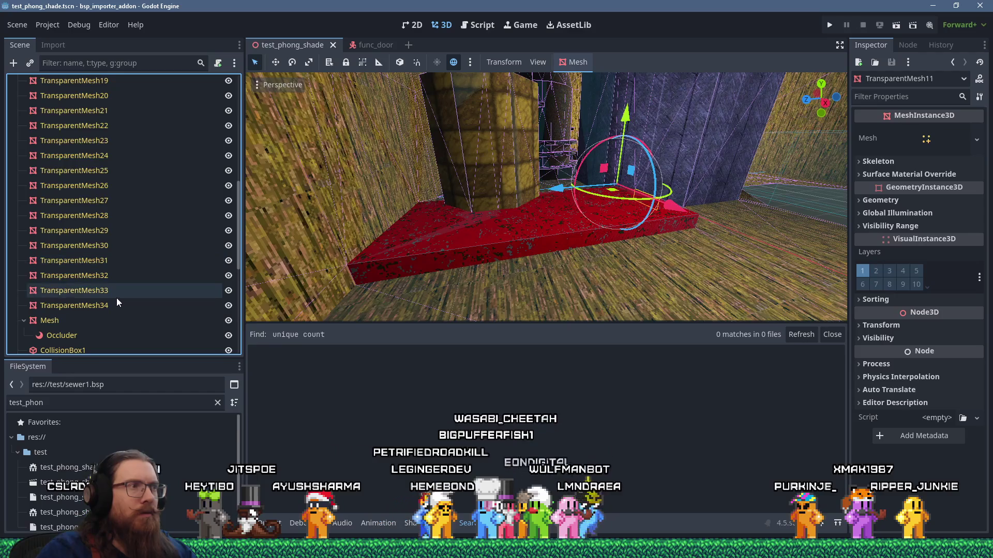
Step: Lift TransparentMesh32 and shift TransparentMesh33 along Y to separate the red slabs
left_click(117, 277)
left_click(117, 296)
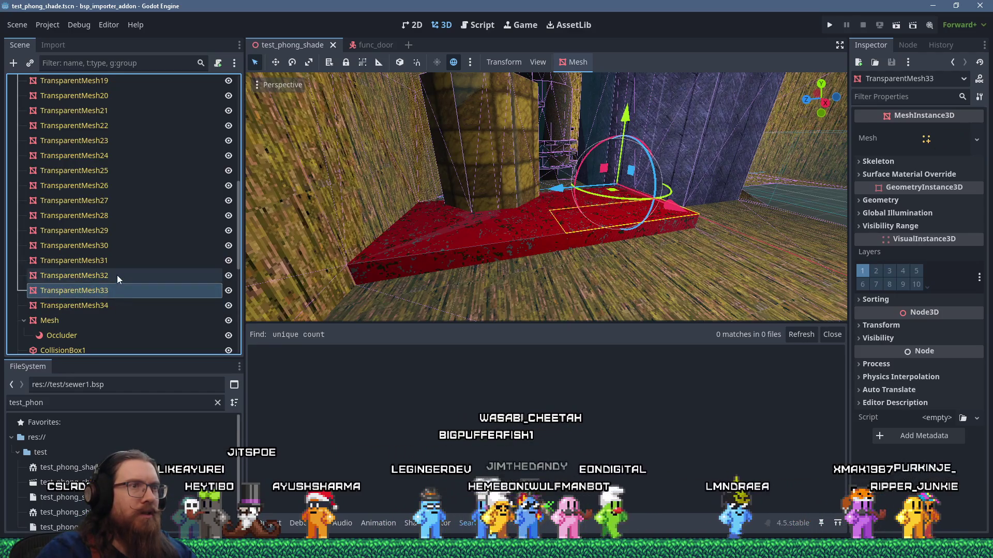
left_click(117, 276)
mouse_move(625, 114)
left_mouse_down()
mouse_move(622, 60)
mouse_move(623, 90)
left_mouse_up()
left_click(123, 290)
mouse_move(623, 178)
left_mouse_down()
mouse_move(619, 108)
mouse_move(647, 132)
mouse_move(643, 157)
mouse_move(585, 90)
mouse_move(566, 307)
left_mouse_up()
scroll(610, 155, "down", 3)
left_click_drag(550, 376, 423, 136)
left_click(115, 306)
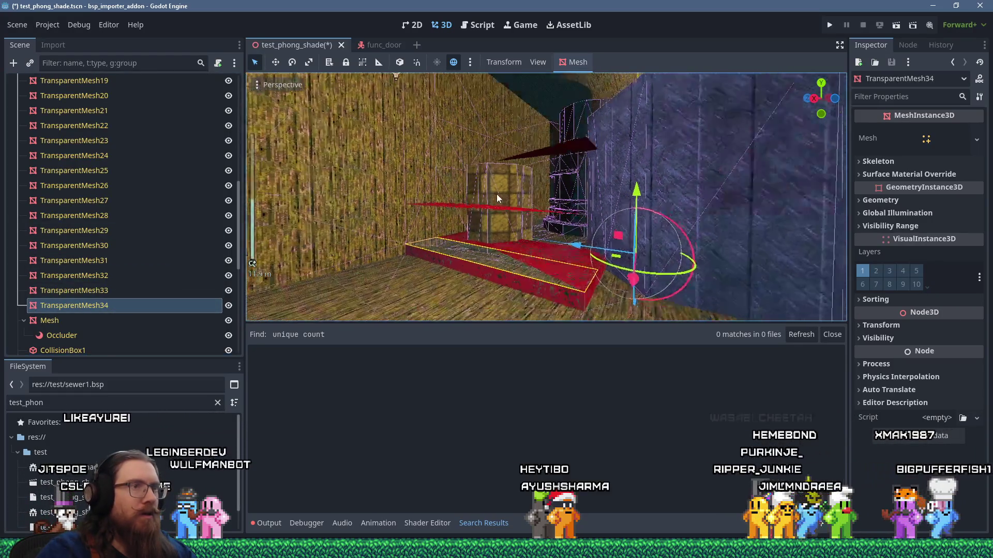
scroll(610, 213, "up", 3)
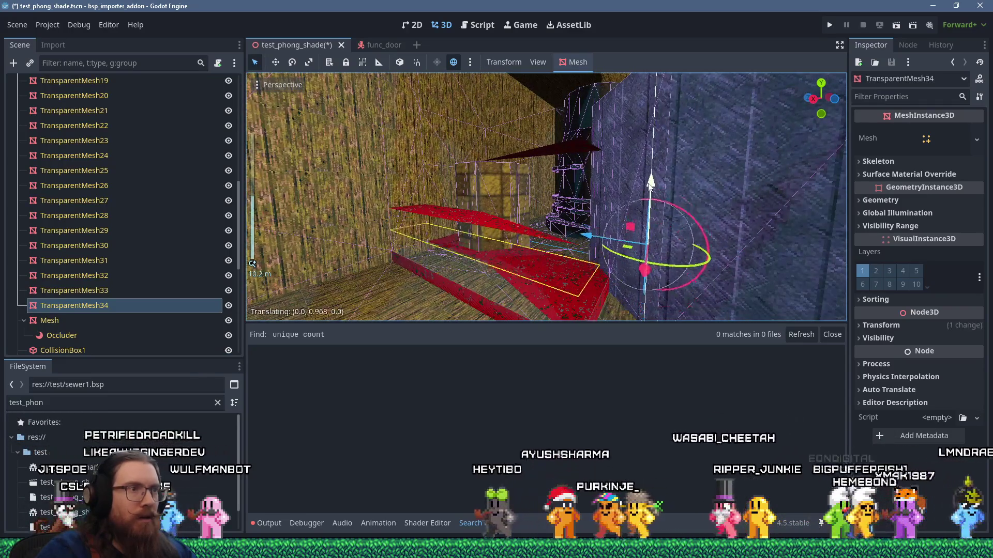
Step: Raise TransparentMesh34 above the other red slabs with the green Y gizmo arrow
mouse_move(610, 213)
left_mouse_down()
mouse_move(617, 135)
mouse_move(621, 153)
mouse_move(616, 186)
mouse_move(600, 135)
mouse_move(604, 191)
mouse_move(675, 184)
mouse_move(689, 150)
mouse_move(633, 164)
mouse_move(625, 209)
left_mouse_up()
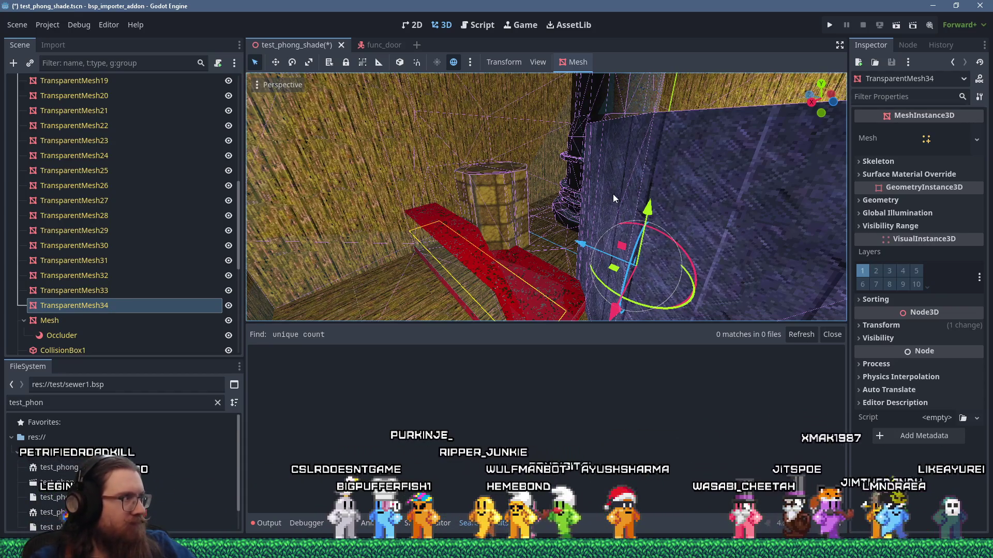
mouse_move(504, 198)
left_mouse_down()
mouse_move(511, 208)
mouse_move(488, 131)
left_mouse_up()
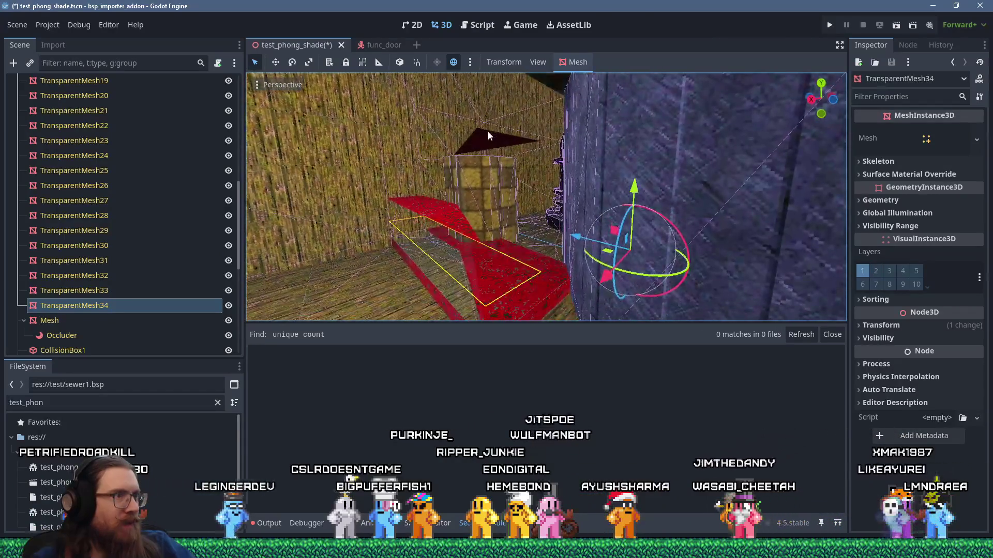
mouse_move(634, 186)
left_mouse_down()
mouse_move(629, 139)
mouse_move(592, 92)
mouse_move(642, 178)
mouse_move(635, 222)
mouse_move(581, 212)
mouse_move(594, 206)
mouse_move(638, 123)
mouse_move(674, 176)
mouse_move(656, 97)
mouse_move(666, 133)
mouse_move(660, 179)
left_mouse_up()
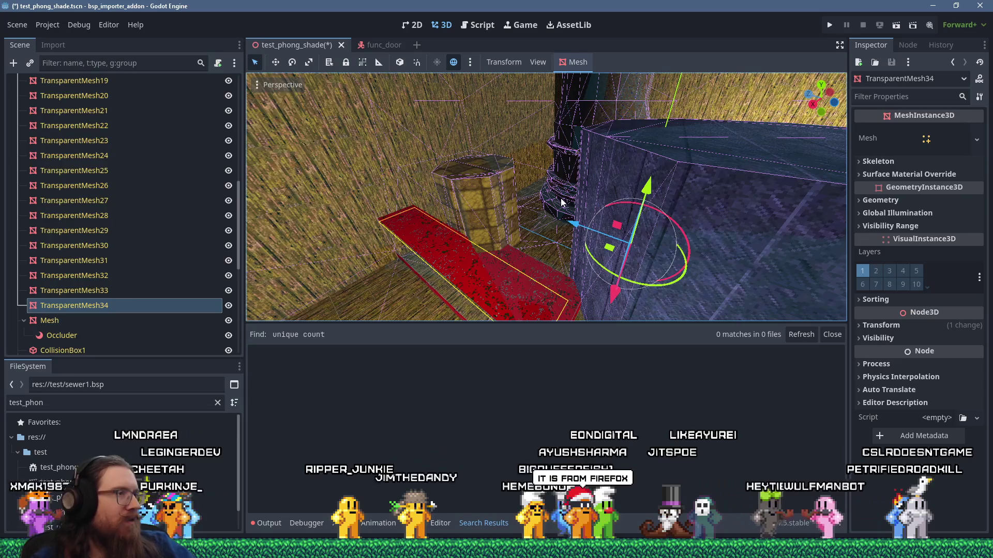
scroll(422, 164, "up", 5)
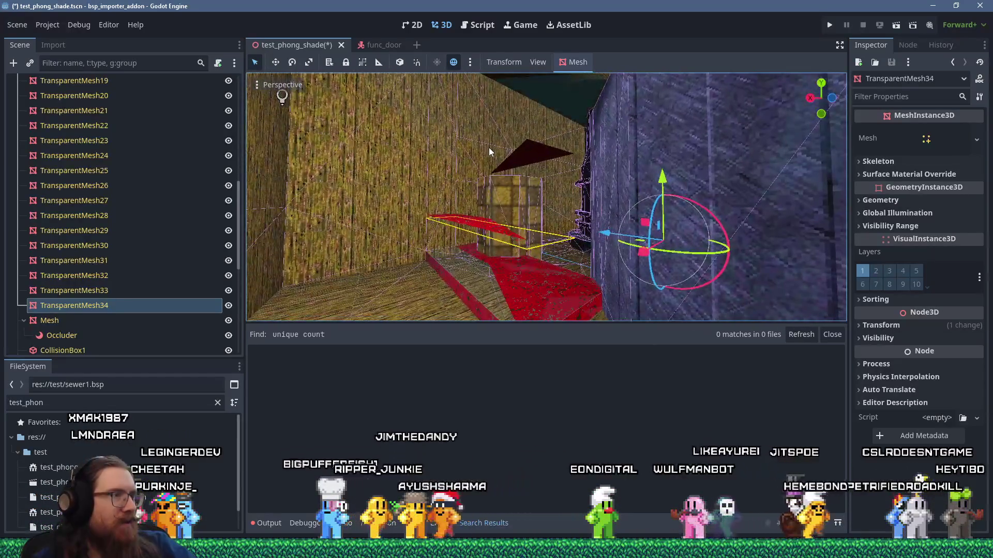
key("alt+Tab")
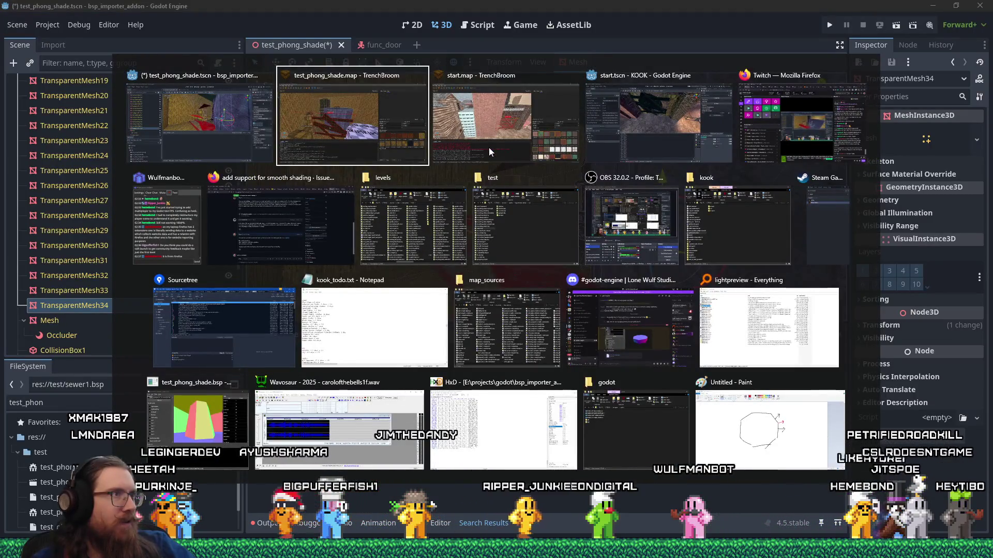
Step: Stay on the Godot window and scroll the Scene dock back to the top
key("alt+shift+Tab")
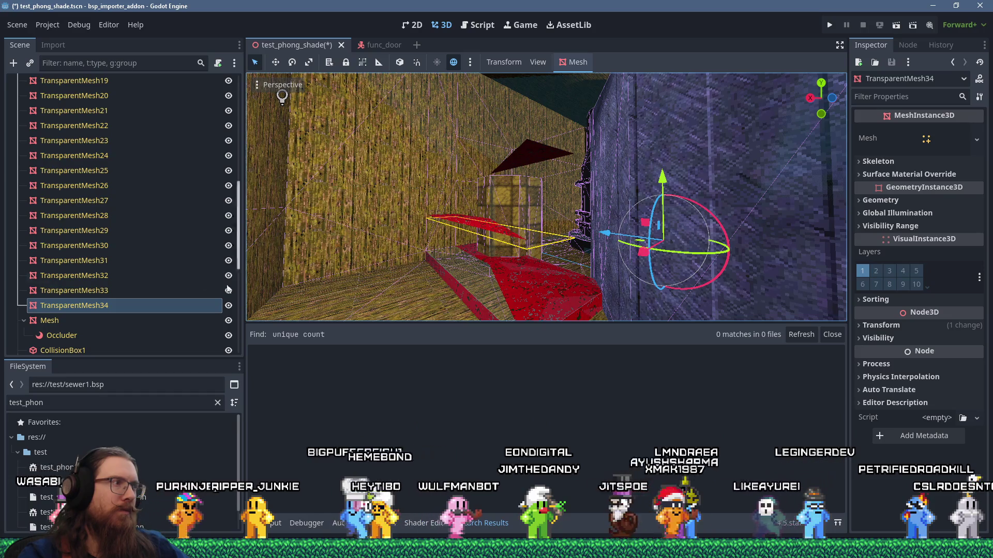
scroll(184, 259, "up", 5)
scroll(184, 259, "up", 2)
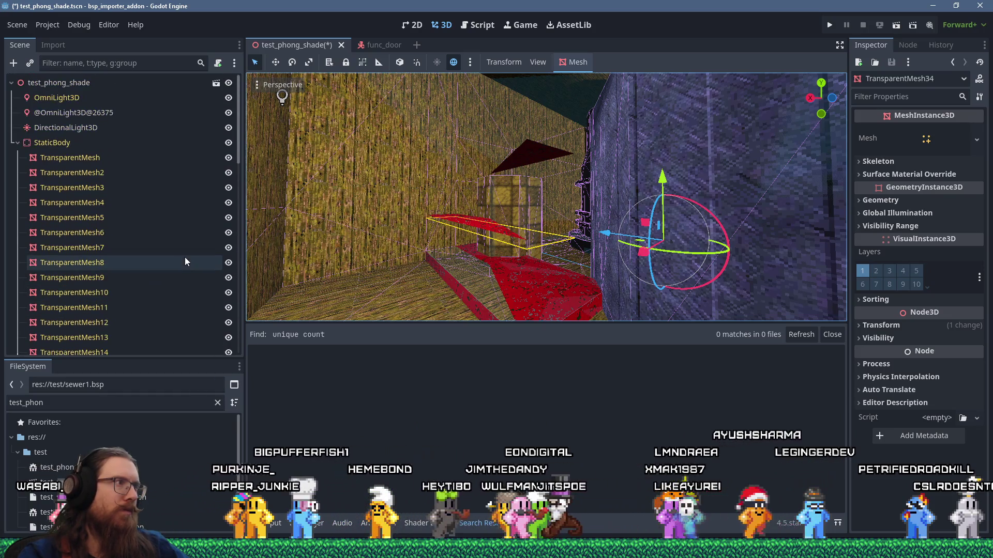
Step: Collapse the StaticBody meshes and select the scene root node
left_click(19, 143)
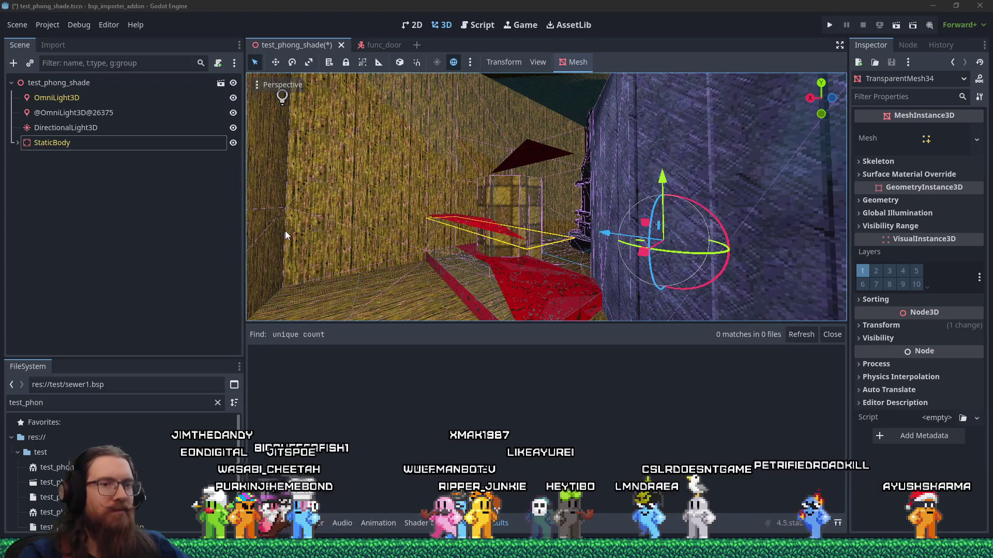
left_click(58, 83)
scroll(445, 210, "up", 3)
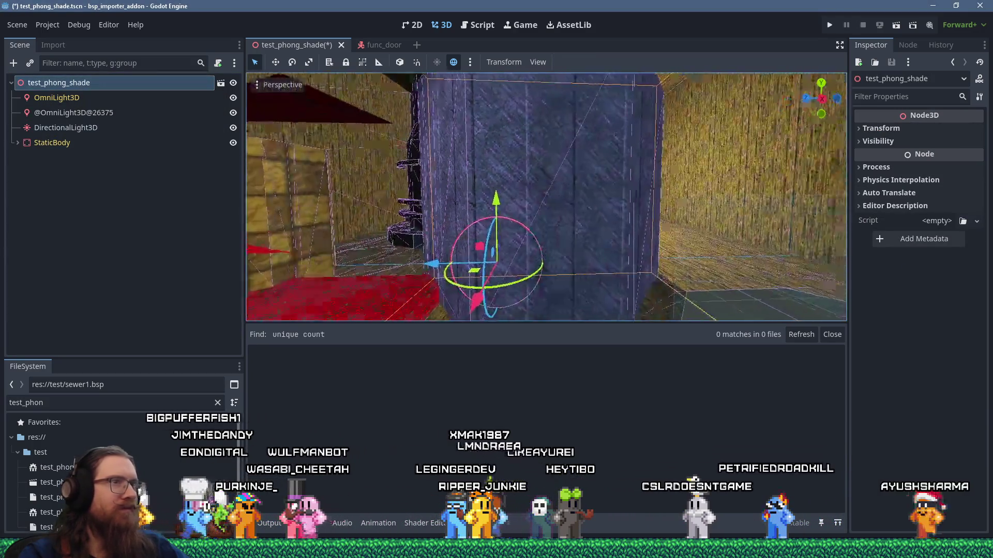
left_click_drag(446, 209, 543, 214)
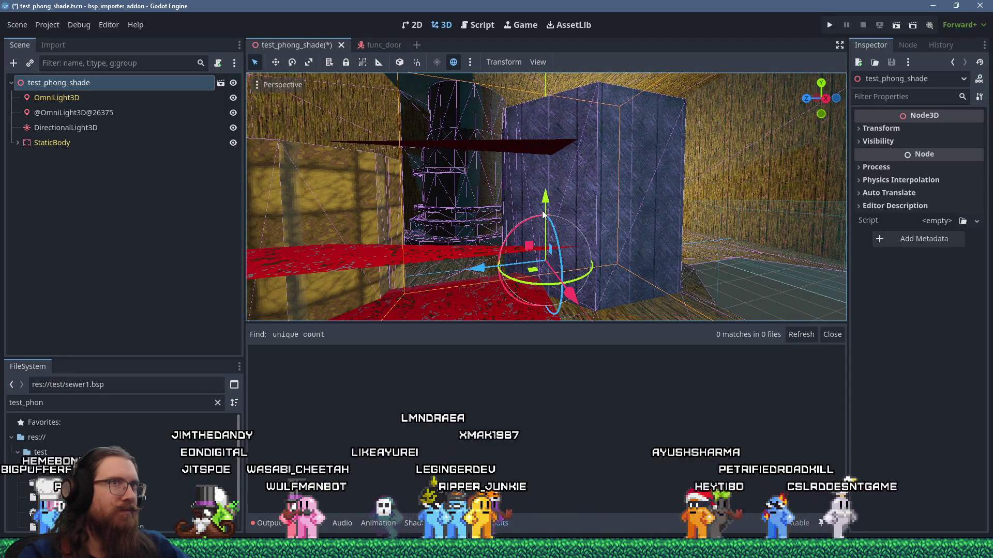
Step: Enlarge the FileSystem dock, clear its filter, and expand entities to reach func_door.tscn
mouse_move(223, 357)
left_mouse_down()
mouse_move(226, 243)
mouse_move(226, 256)
left_mouse_up()
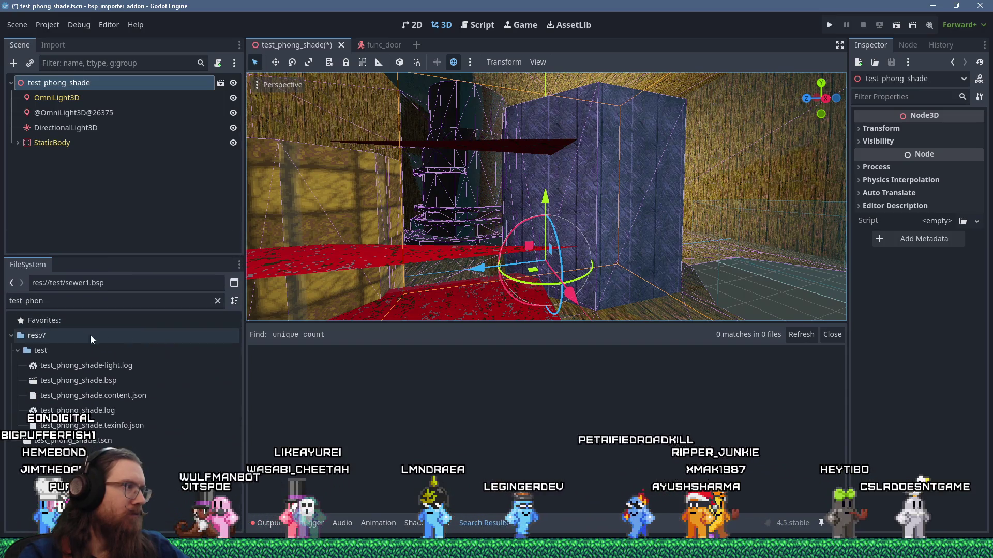
left_click(218, 300)
left_click(21, 367)
left_click(18, 366)
right_click(42, 380)
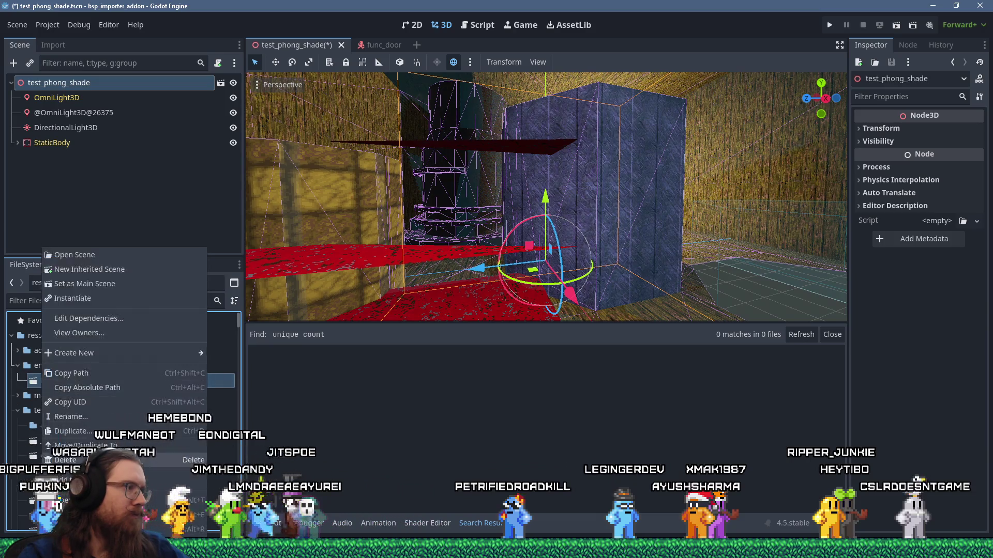
Step: Duplicate func_door.tscn in entities as toggled_wall.tscn, checking the entity name in start.map
left_click(67, 431)
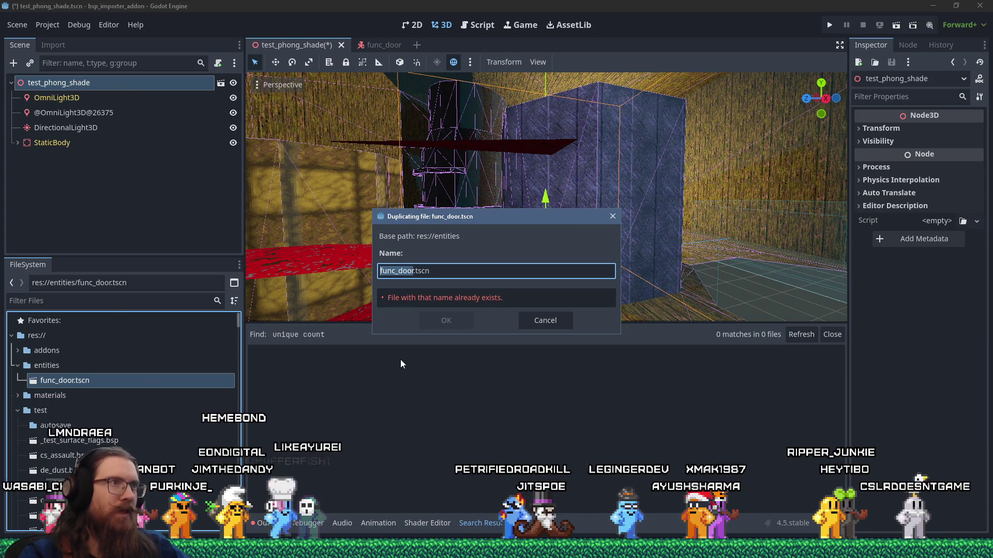
key("alt+Tab")
key("Tab")
key("Tab")
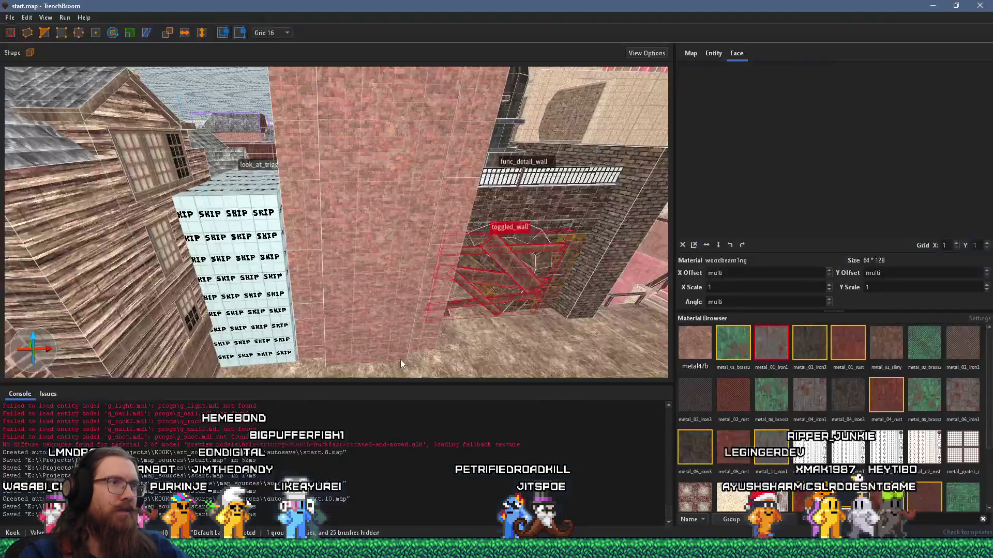
key("alt+Tab")
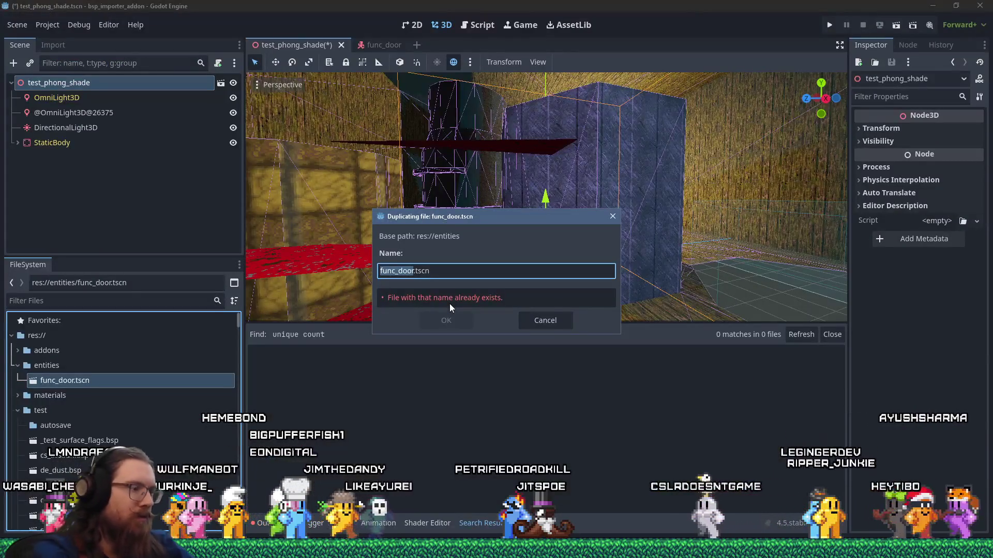
type("toggled_wall")
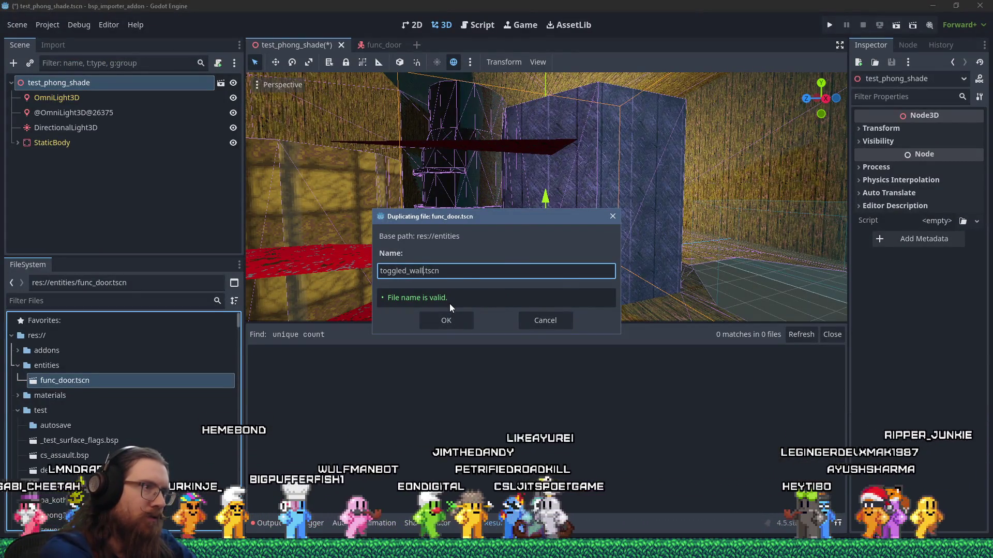
key("Return")
Step: Save the test_phong_shade scene
left_click_drag(449, 307, 483, 261)
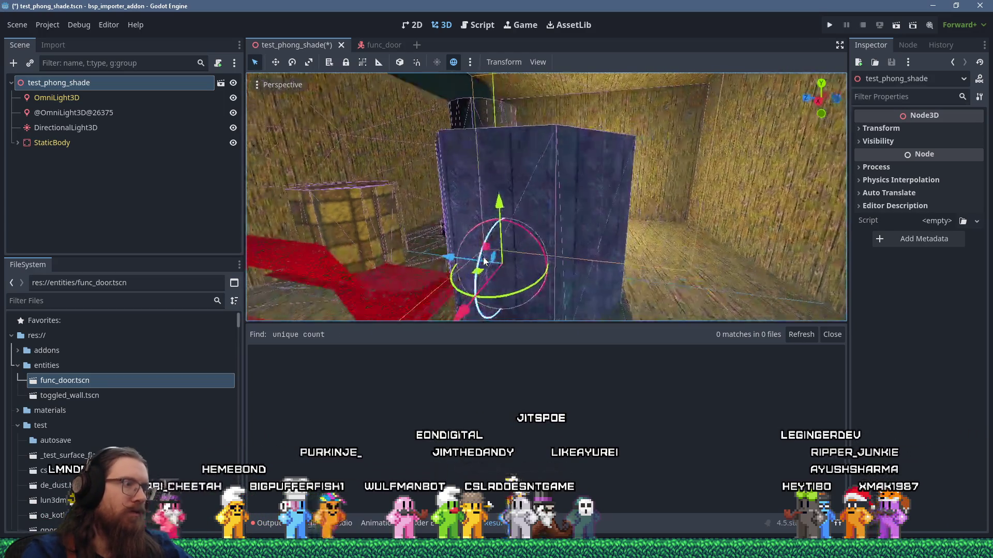
key("ctrl+s")
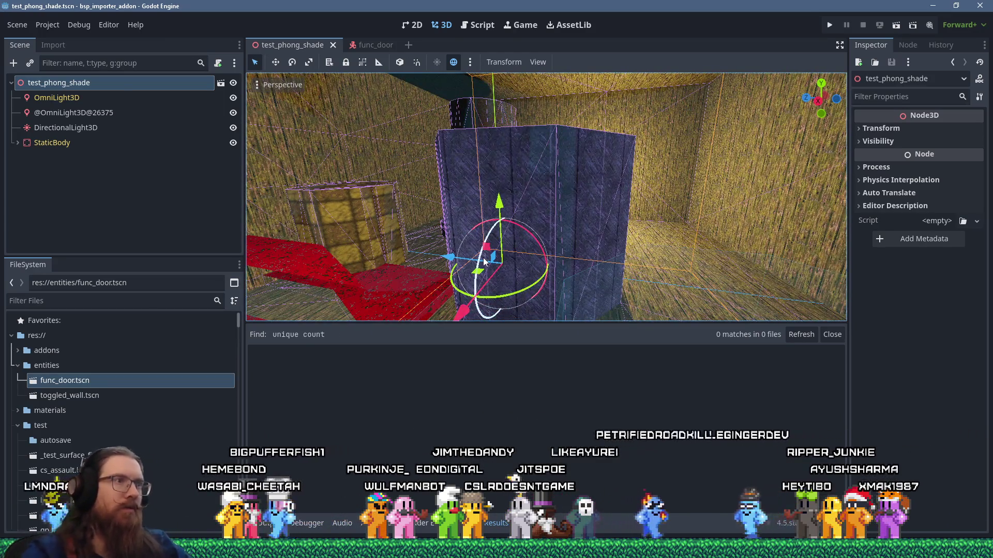
key("alt+Tab")
key("alt+Tab")
key("alt+Tab")
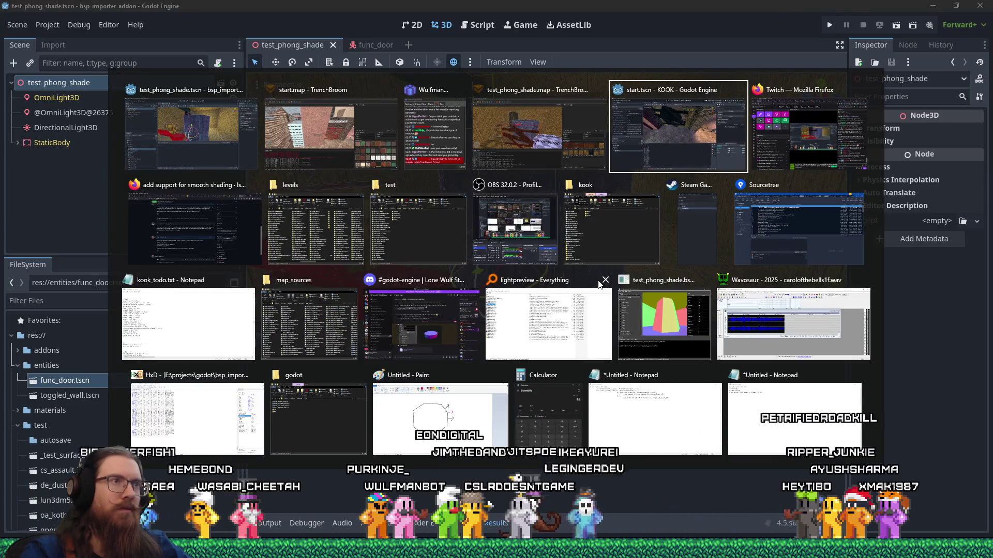
Step: Compile test_phong_shade.map with the bsp_import_test profile until it finishes with exit code 0
key("alt+shift+Tab")
left_click(10, 20)
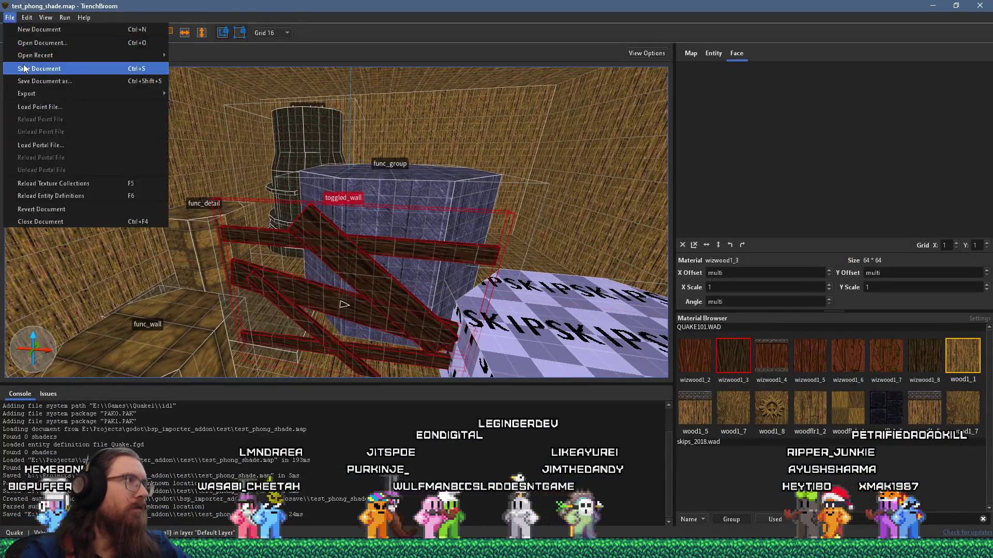
left_click(77, 24)
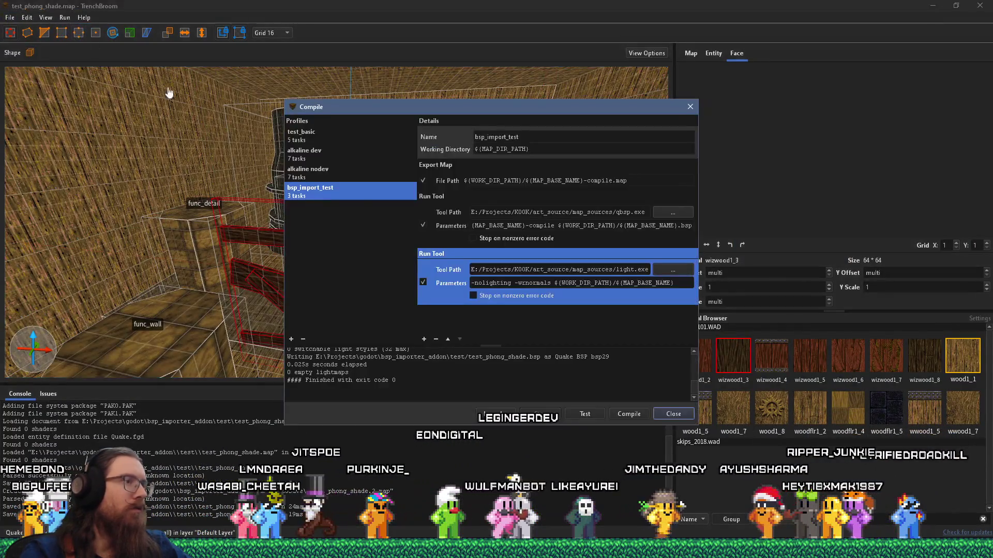
left_click(641, 413)
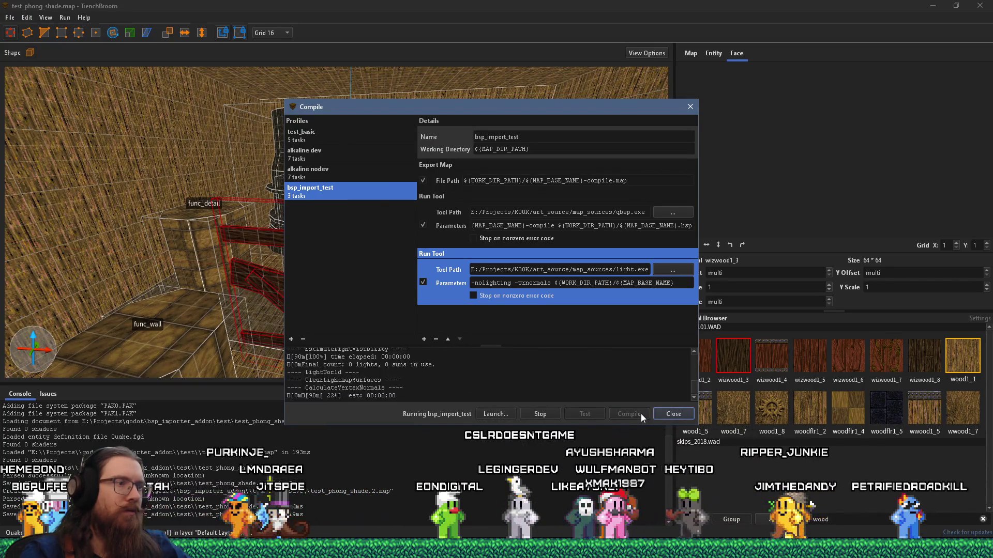
left_click(641, 414)
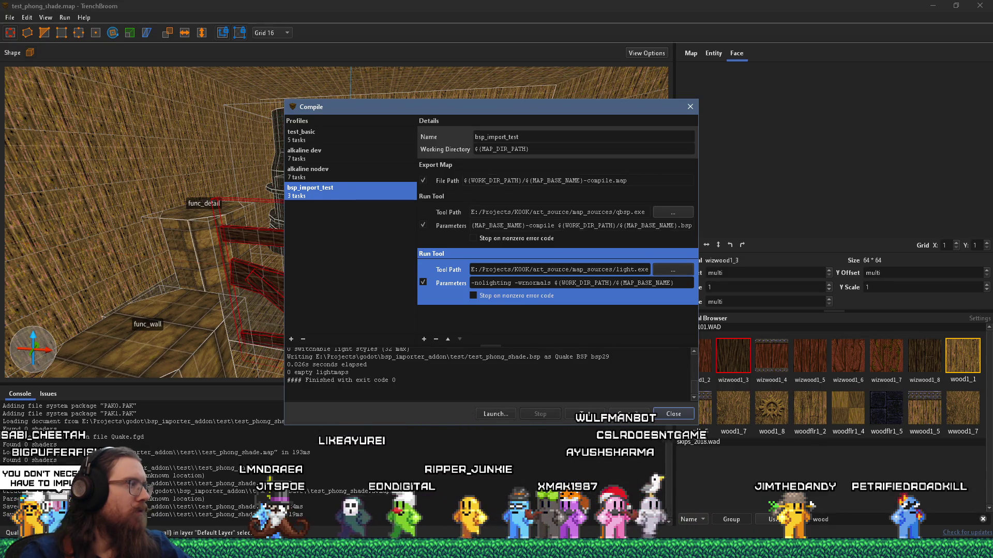
left_click(659, 414)
key("alt+Tab")
key("alt+Tab")
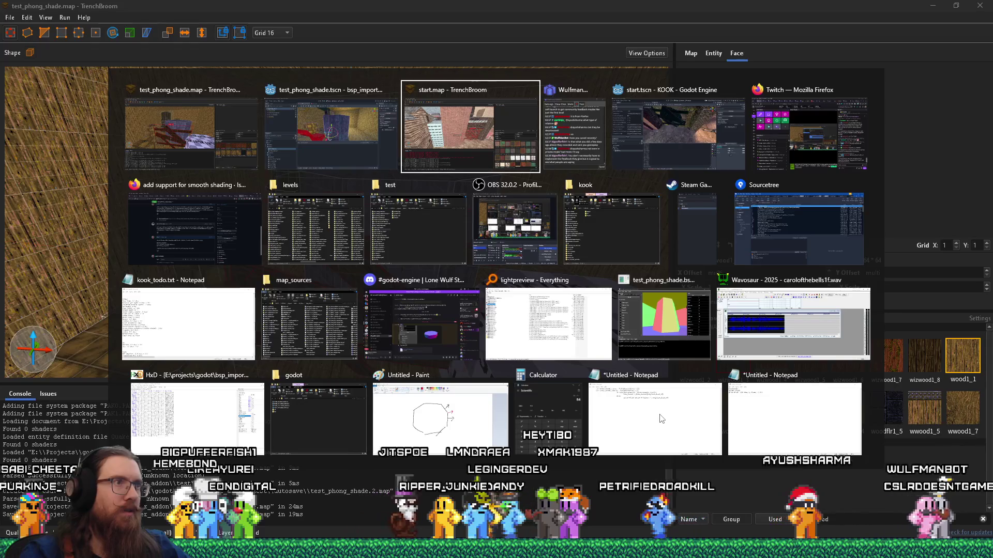
key("alt+Tab")
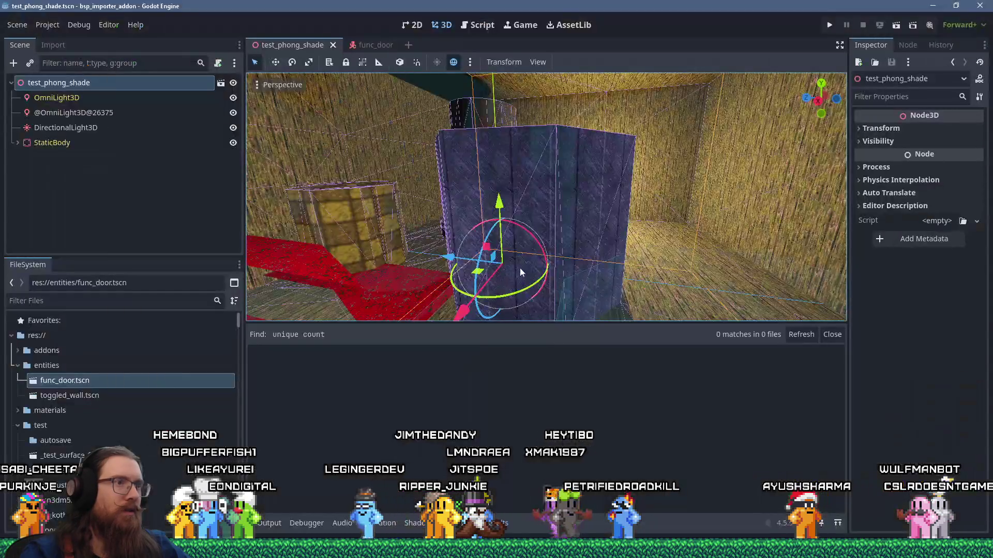
Step: Filter the FileSystem dock by 'test_phong' and select test_phong_shade-light.log
left_click_drag(476, 287, 514, 276)
scroll(148, 442, "down", 10)
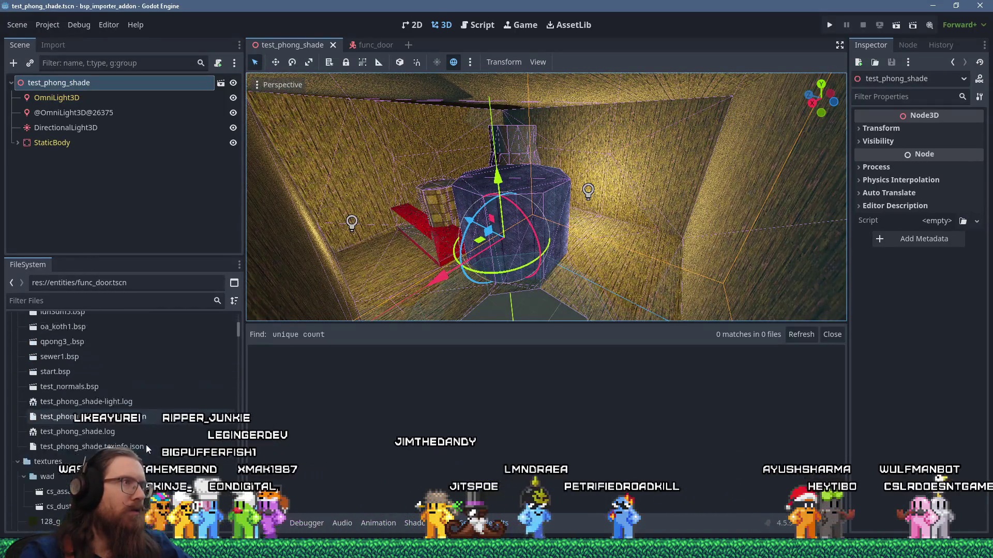
scroll(393, 313, "up", 5)
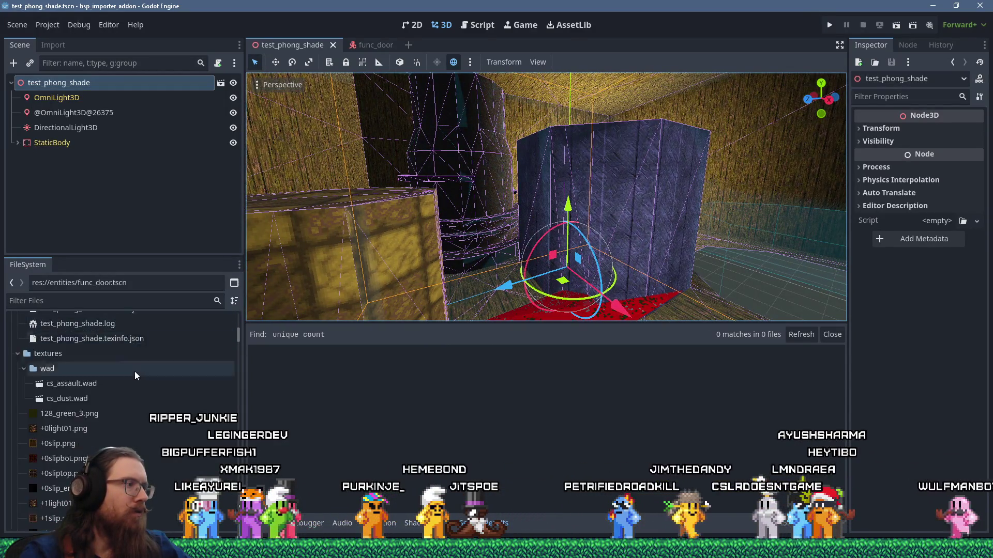
scroll(133, 368, "down", 4)
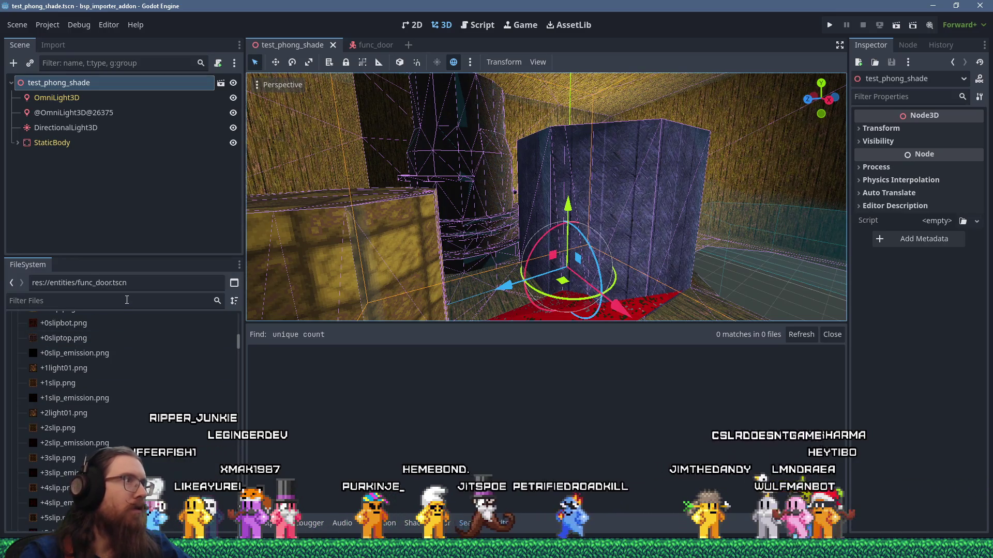
left_click(117, 302)
type("test_phong")
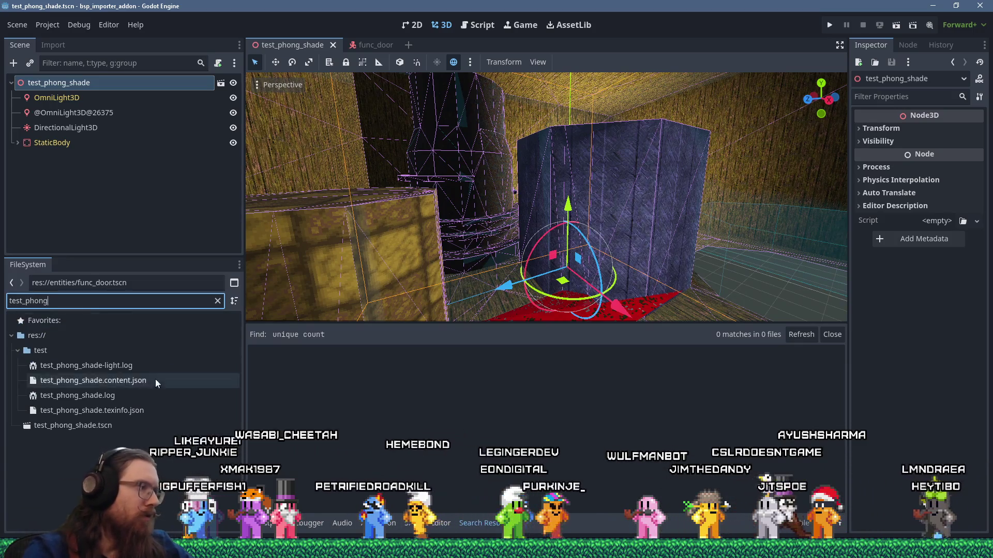
left_click(99, 410)
left_click(103, 381)
left_click(107, 366)
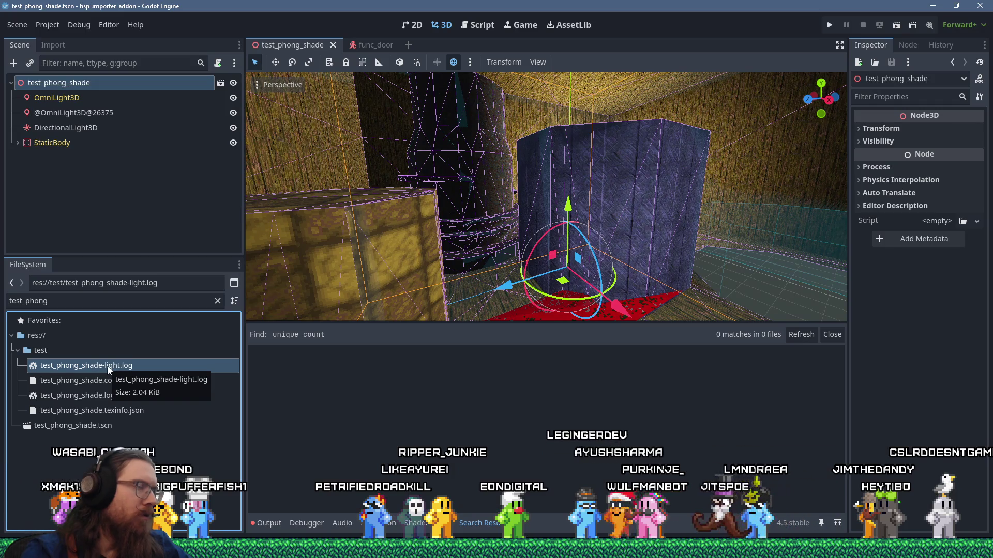
key("alt+Tab")
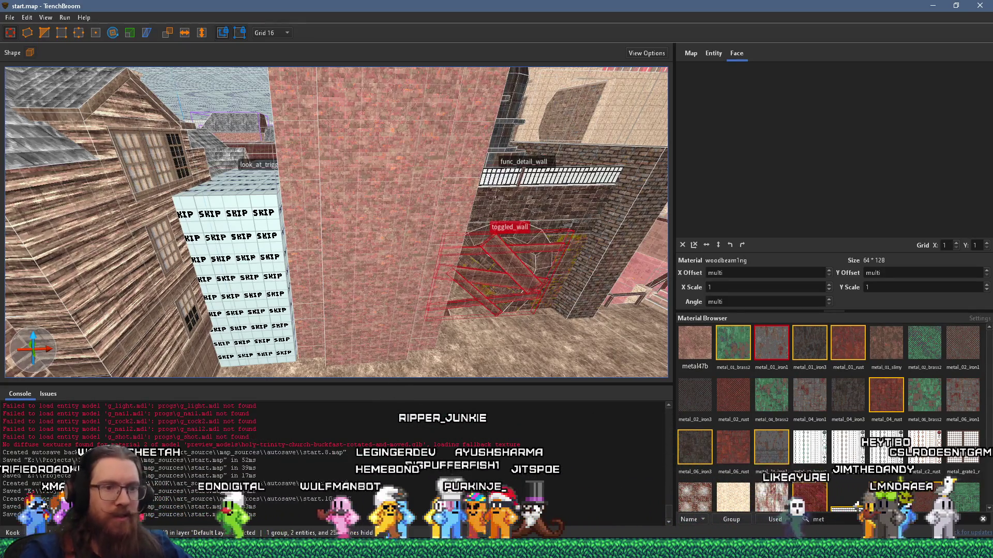
Step: Recompile test_phong_shade.map in TrenchBroom so it ends with exit code 0
key("alt+Tab")
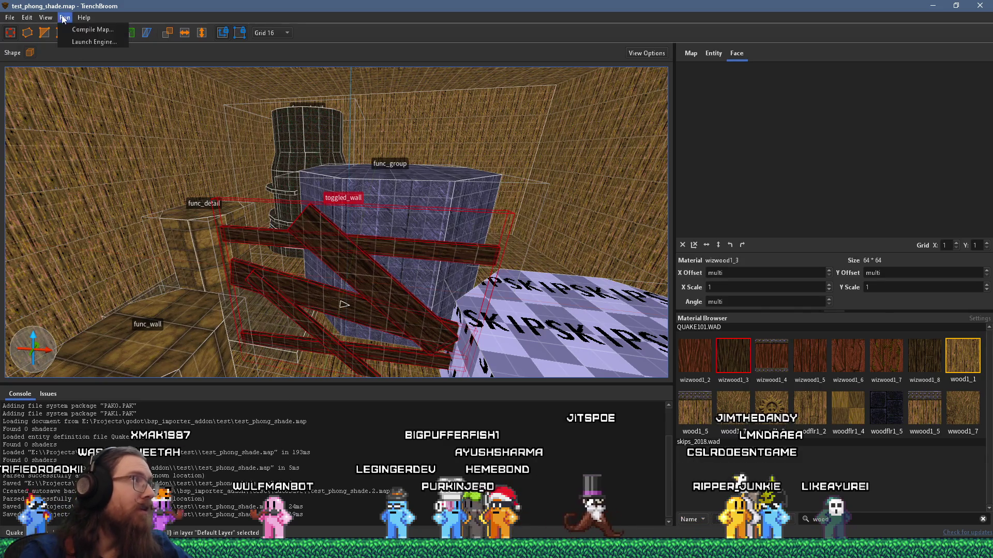
left_click(74, 30)
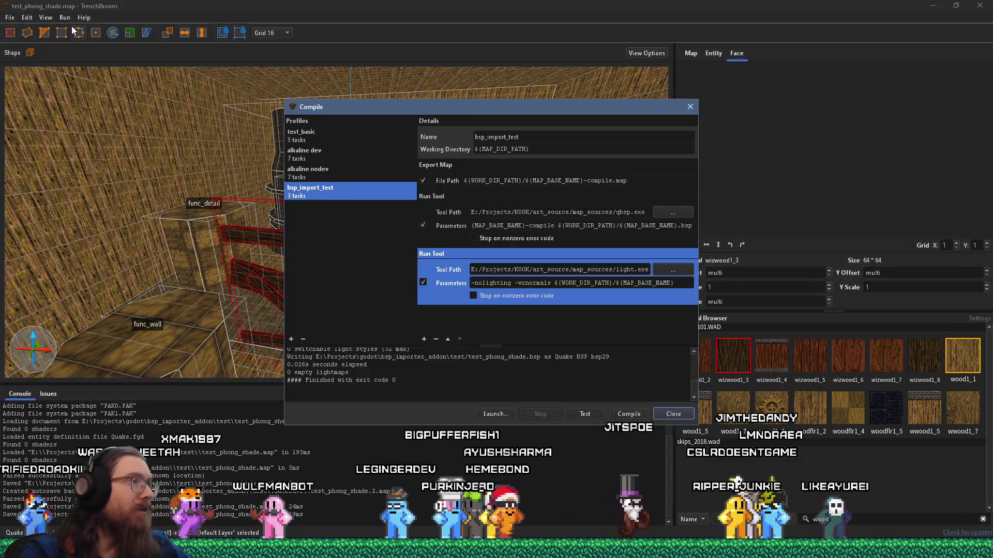
left_click(626, 414)
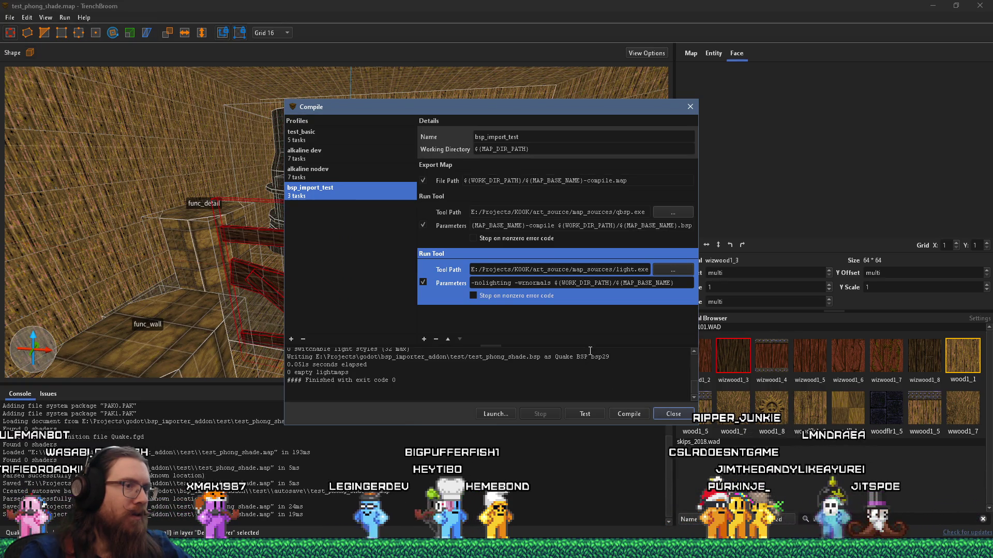
scroll(456, 380, "up", 1)
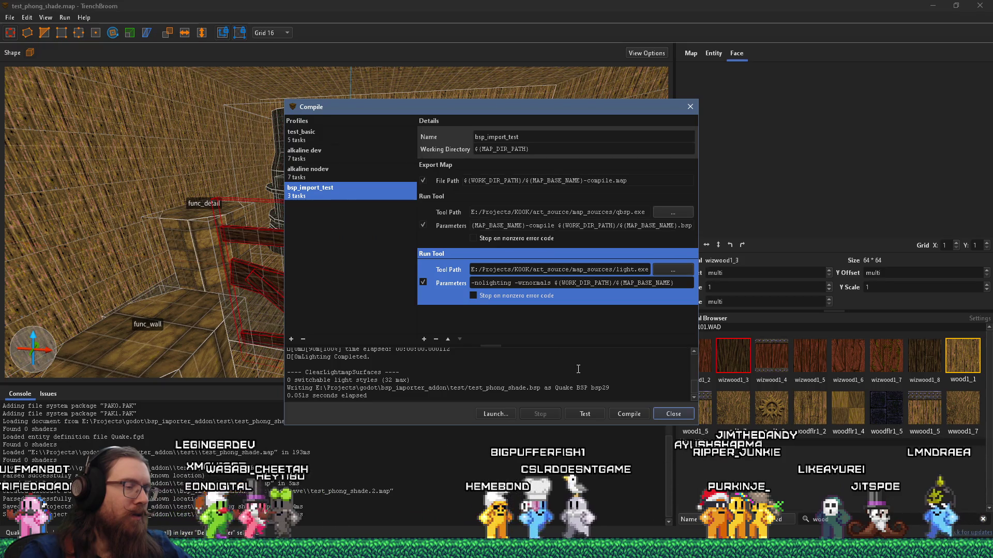
key("alt+Tab")
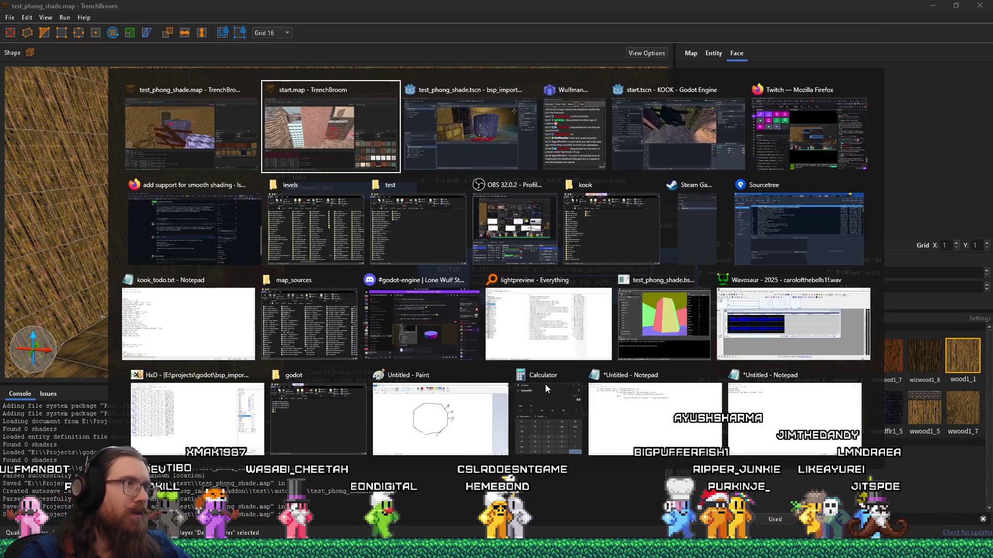
key("alt+Tab")
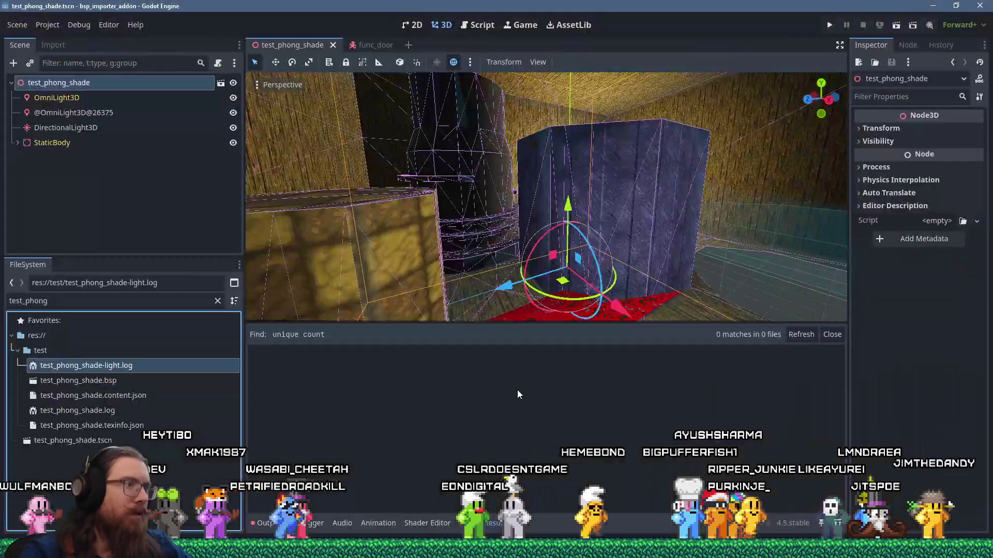
Step: Open the compiled test_phong_shade.bsp as its own scene, accepting the import warning
left_click(102, 383)
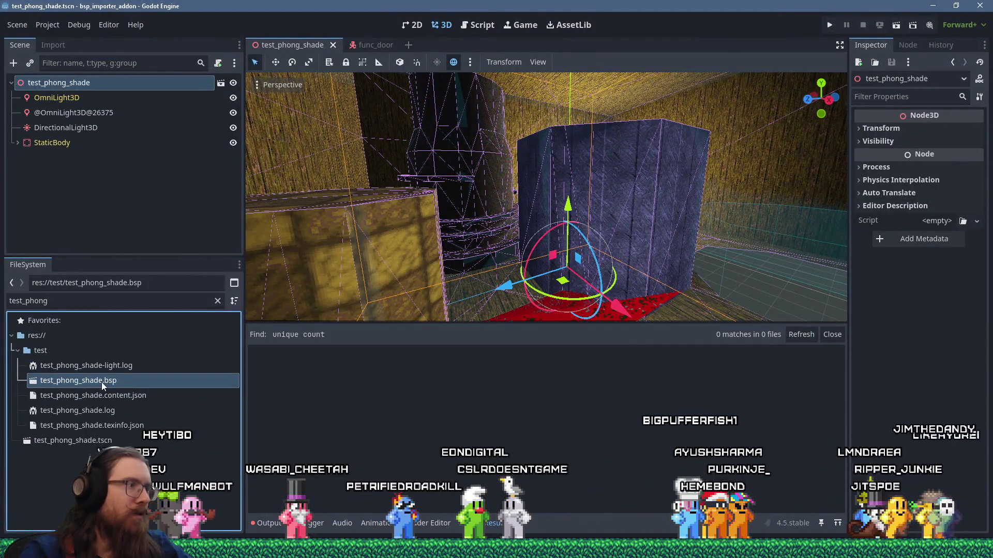
mouse_move(393, 269)
left_mouse_down()
mouse_move(472, 249)
mouse_move(362, 269)
left_mouse_up()
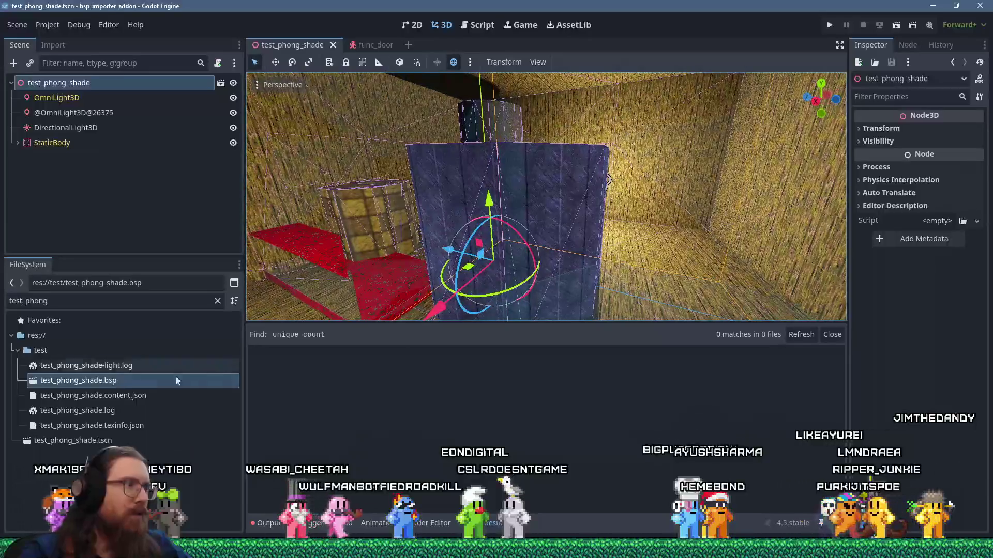
double_click(117, 380)
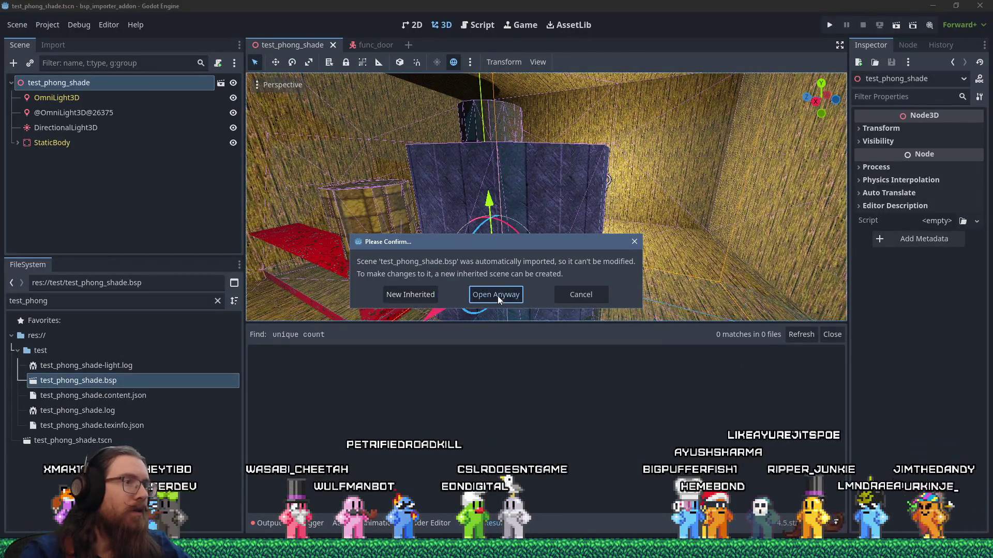
left_click(498, 295)
Step: Orbit the imported level to examine the shading around the light
mouse_move(502, 294)
left_mouse_down()
mouse_move(700, 249)
mouse_move(607, 216)
mouse_move(507, 271)
mouse_move(582, 228)
mouse_move(454, 229)
mouse_move(552, 231)
mouse_move(472, 224)
mouse_move(519, 197)
mouse_move(526, 180)
mouse_move(513, 171)
left_mouse_up()
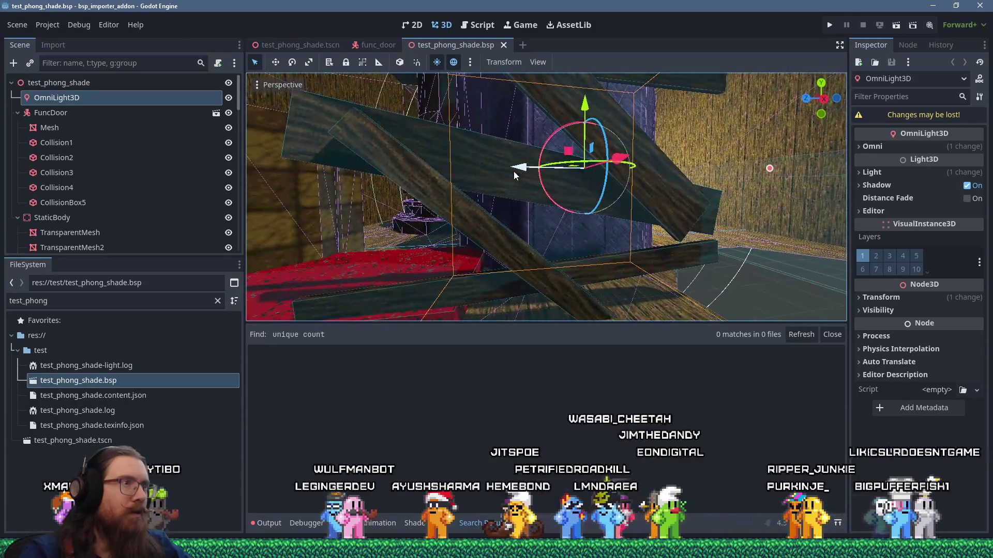
scroll(515, 174, "down", 2)
scroll(519, 209, "up", 2)
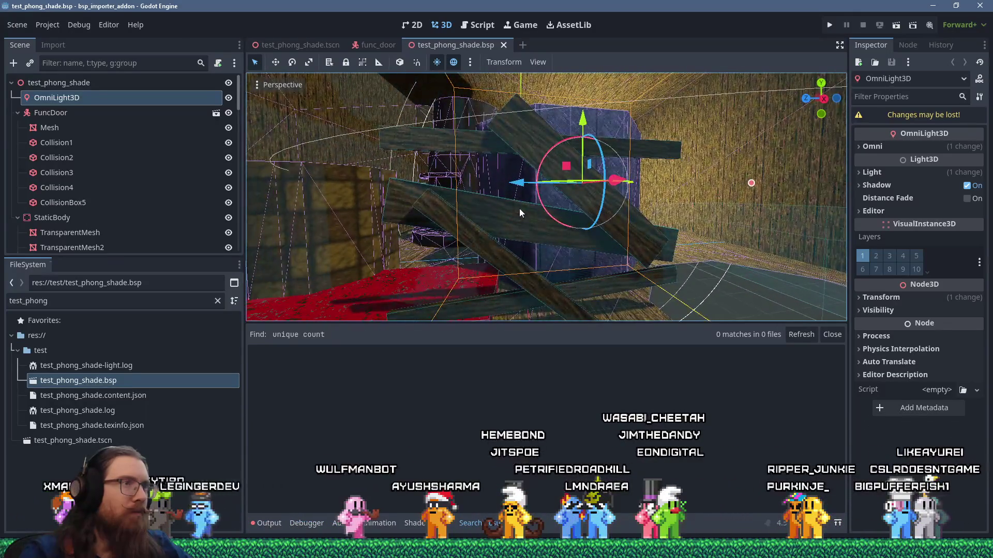
scroll(519, 209, "up", 2)
mouse_move(519, 209)
left_mouse_down()
mouse_move(502, 226)
mouse_move(514, 238)
mouse_move(478, 226)
mouse_move(475, 215)
mouse_move(424, 212)
mouse_move(533, 243)
mouse_move(538, 314)
mouse_move(528, 89)
mouse_move(474, 246)
mouse_move(533, 202)
mouse_move(526, 153)
mouse_move(473, 135)
mouse_move(530, 247)
left_mouse_up()
key("alt+Tab")
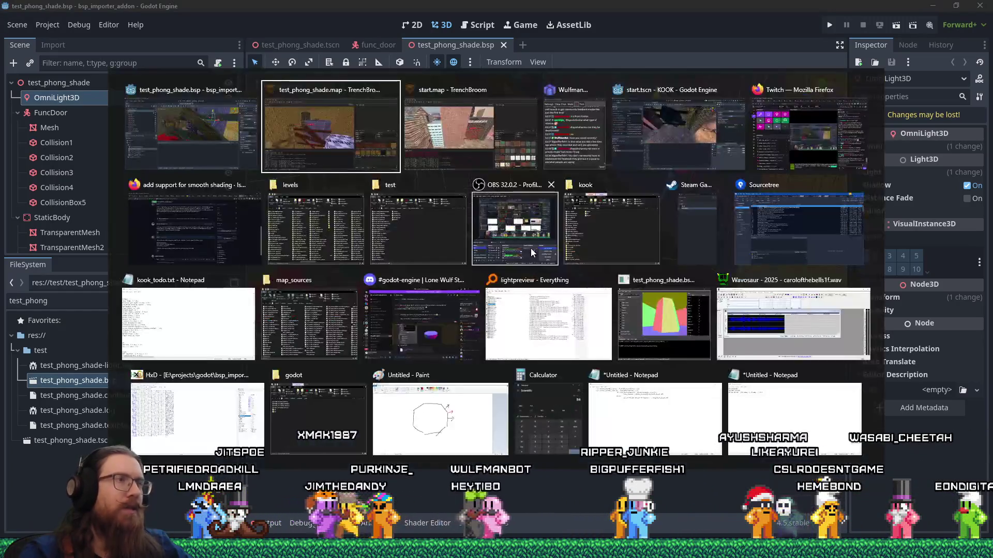
Step: Fly the start.map camera to the slate-roofed house and check its gable wall face
key("Tab")
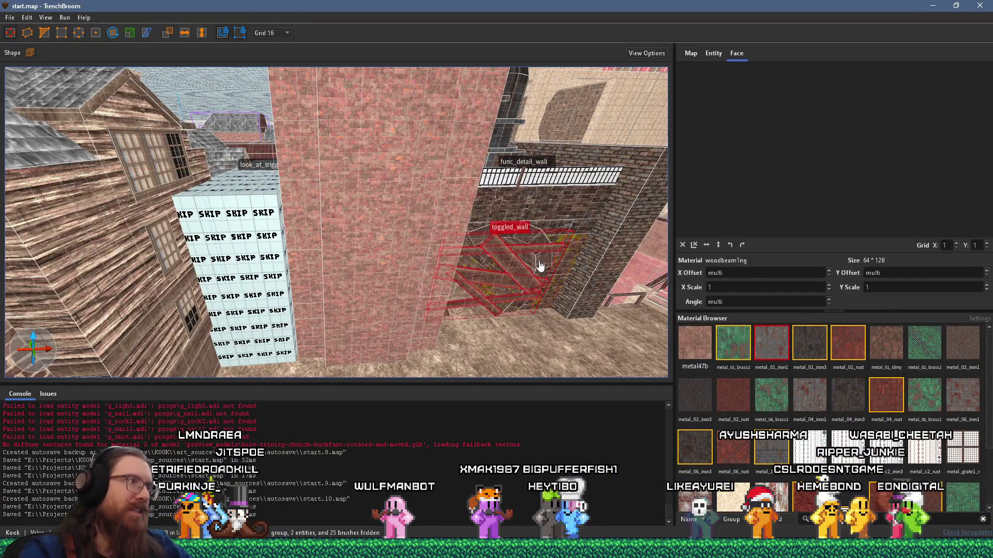
mouse_move(443, 206)
left_mouse_down()
mouse_move(477, 193)
mouse_move(215, 212)
mouse_move(297, 233)
mouse_move(285, 213)
mouse_move(315, 183)
mouse_move(315, 136)
left_mouse_up()
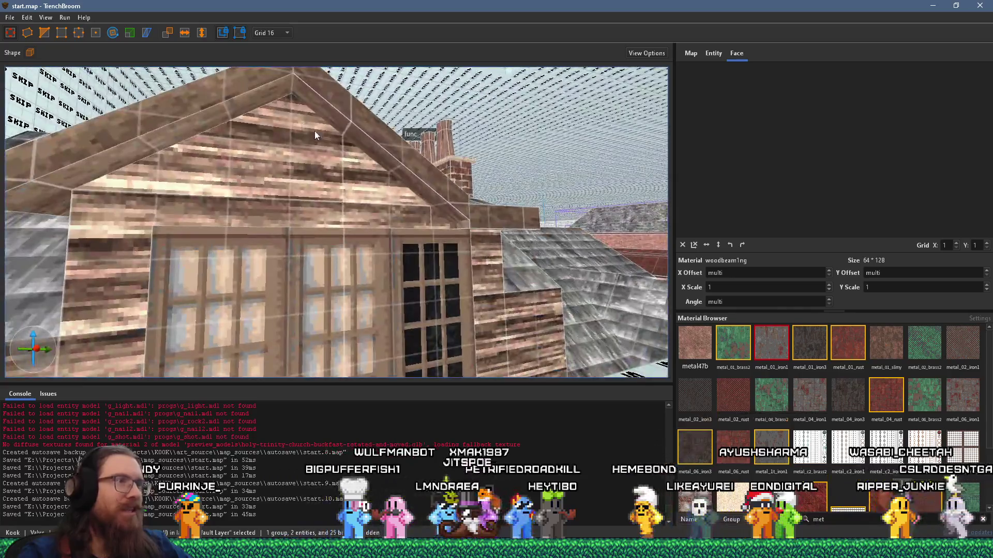
left_click(341, 191, "ctrl+shift")
mouse_move(392, 210)
left_mouse_down()
mouse_move(286, 216)
mouse_move(259, 182)
mouse_move(318, 209)
left_mouse_up()
left_click(368, 188, "ctrl+shift")
mouse_move(369, 189)
left_mouse_down()
mouse_move(376, 212)
mouse_move(421, 231)
mouse_move(445, 227)
mouse_move(396, 238)
mouse_move(470, 254)
mouse_move(439, 233)
mouse_move(602, 241)
mouse_move(339, 217)
mouse_move(393, 148)
left_mouse_up()
Step: Select the L-shaped brick wall brush in the alley and drag to edit it
mouse_move(385, 275)
left_mouse_down()
mouse_move(361, 228)
mouse_move(417, 256)
mouse_move(308, 184)
mouse_move(358, 306)
mouse_move(317, 185)
left_mouse_up()
left_click(318, 185)
mouse_move(408, 234)
left_mouse_down()
mouse_move(430, 231)
mouse_move(396, 343)
mouse_move(421, 301)
mouse_move(406, 278)
mouse_move(223, 157)
mouse_move(417, 253)
mouse_move(424, 124)
mouse_move(396, 172)
mouse_move(580, 222)
mouse_move(510, 308)
mouse_move(500, 285)
mouse_move(255, 253)
mouse_move(223, 166)
mouse_move(310, 238)
mouse_move(314, 360)
mouse_move(393, 294)
mouse_move(324, 262)
mouse_move(416, 288)
mouse_move(426, 248)
mouse_move(442, 312)
mouse_move(360, 253)
mouse_move(451, 172)
left_mouse_up()
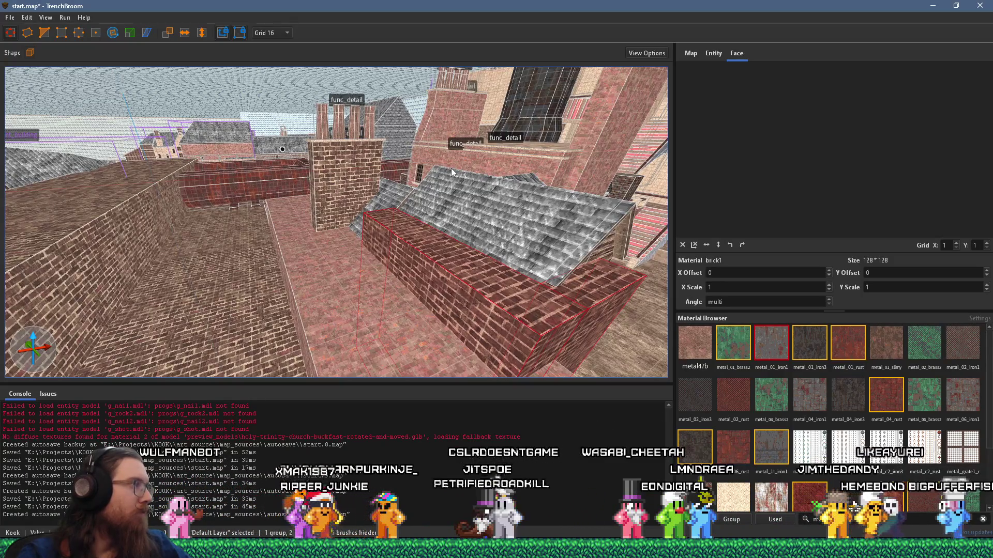
left_click_drag(489, 203, 369, 175)
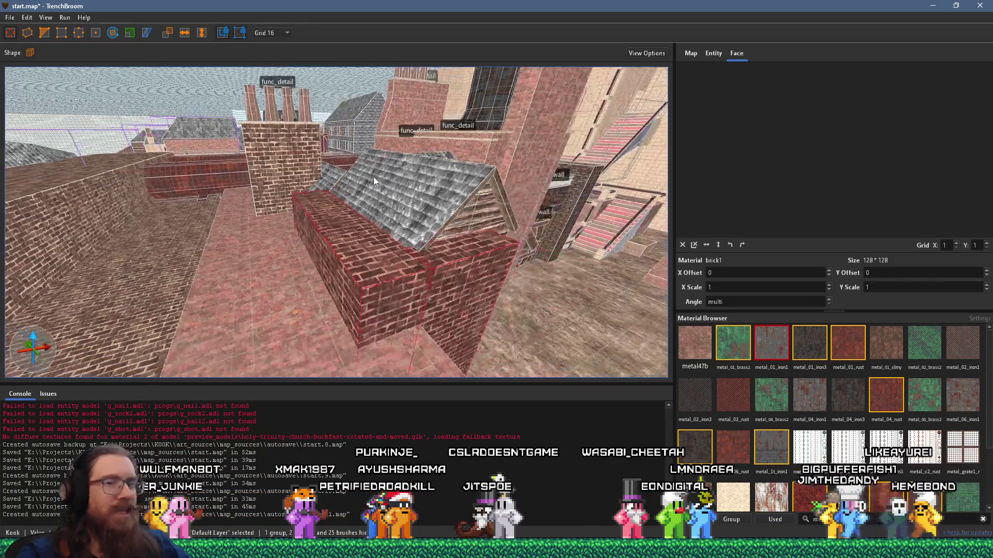
key("super+alt+d")
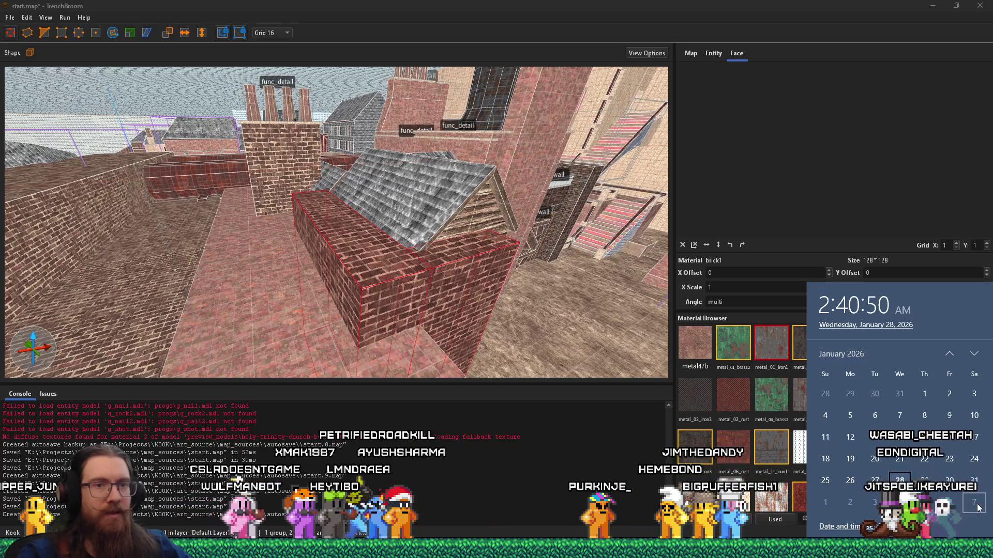
left_click(580, 4)
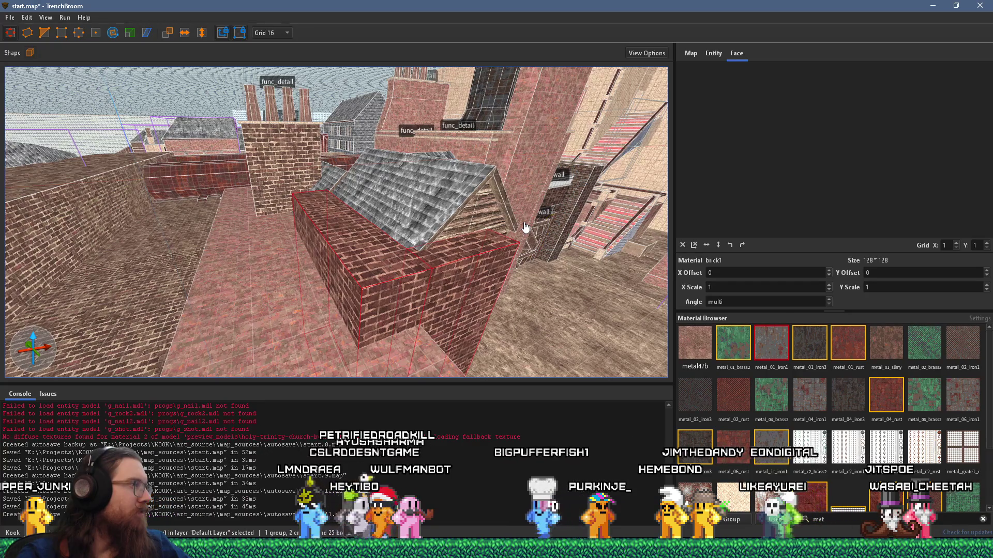
mouse_move(525, 227)
left_mouse_down()
mouse_move(296, 226)
mouse_move(330, 227)
left_mouse_up()
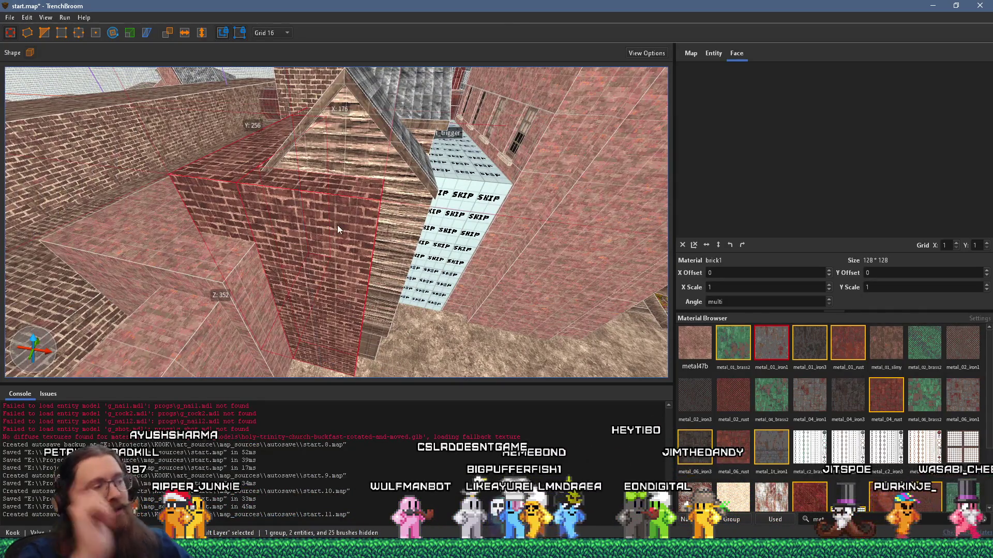
key("alt+Tab")
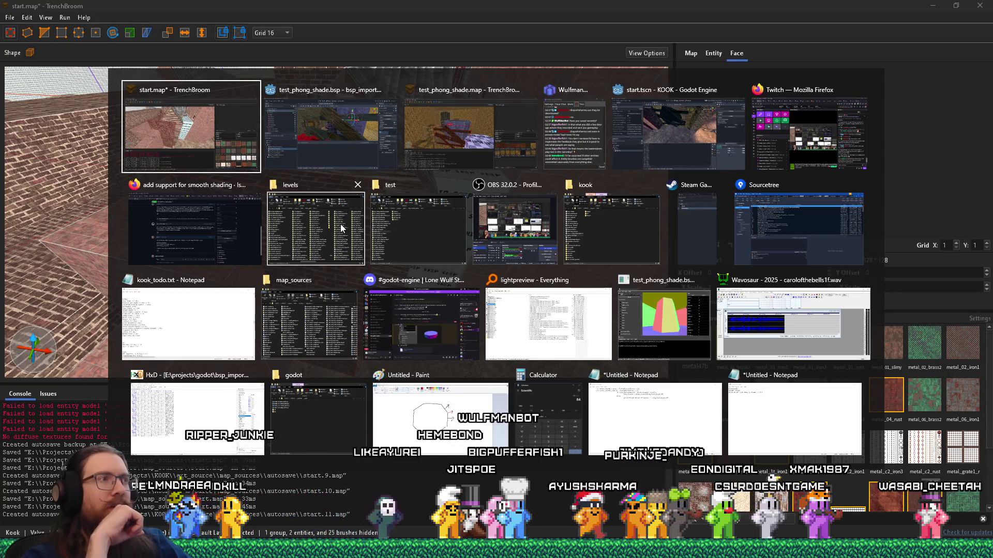
Step: Save the start.map level
key("Escape")
left_click(10, 17)
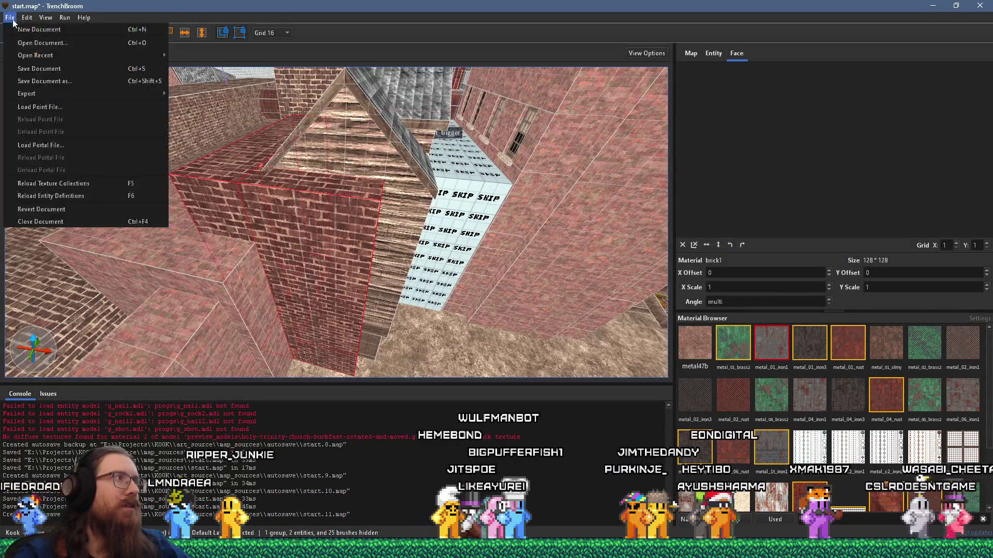
left_click(31, 68)
scroll(342, 191, "up", 2)
Step: Rotate the view from the brick wall over toward the fenced area
left_click_drag(342, 190, 548, 344)
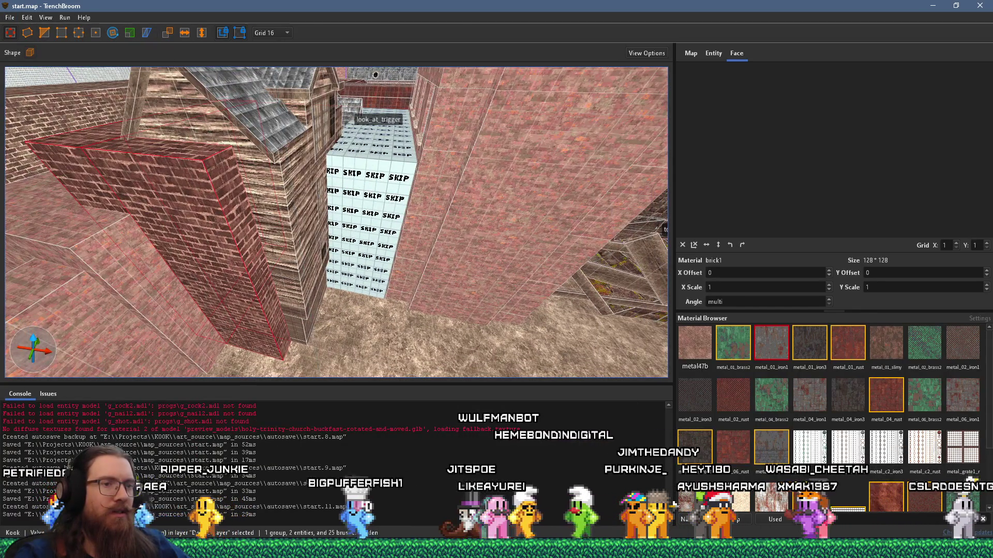
mouse_move(807, 549)
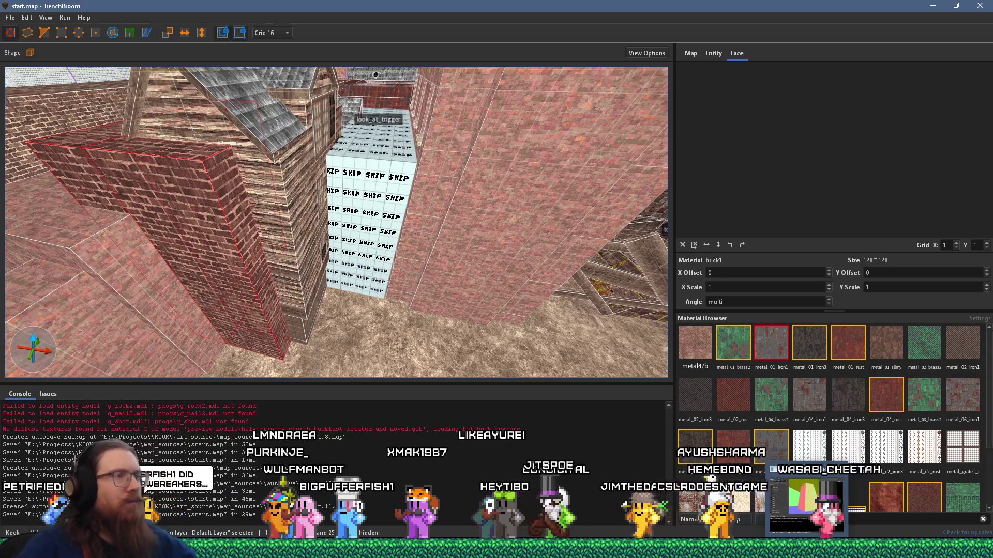
scroll(602, 274, "down", 1)
left_click_drag(602, 274, 286, 243)
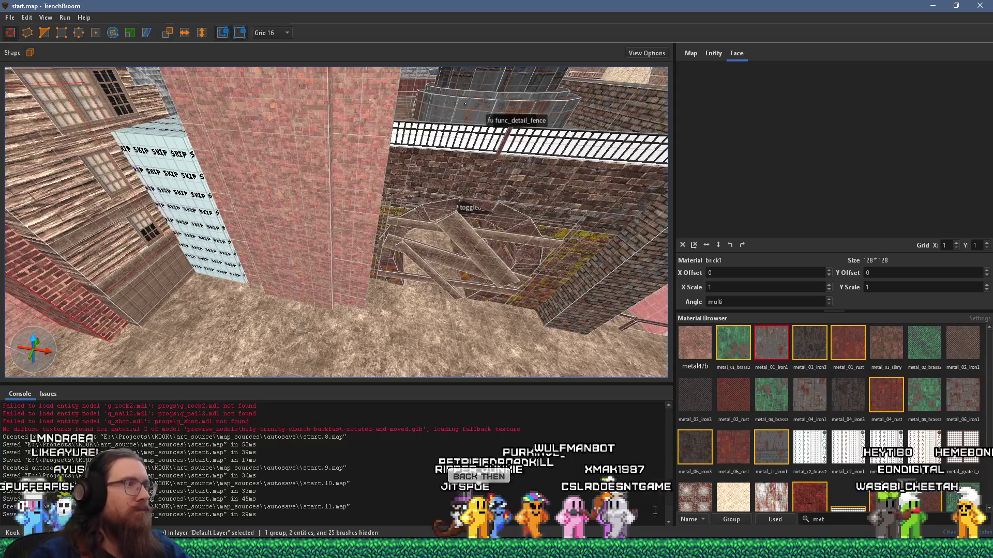
key("alt+Tab")
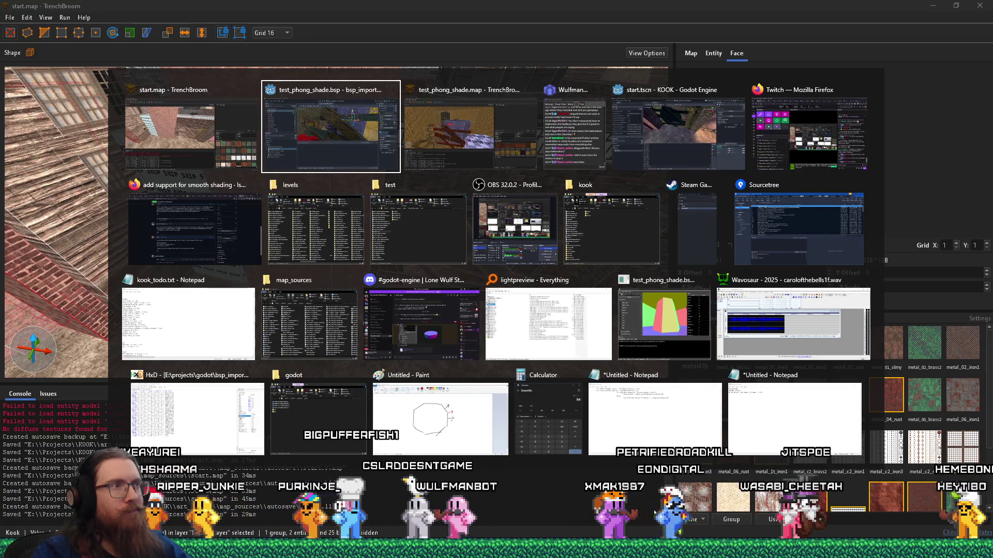
key("Tab")
key("Tab")
key("Tab")
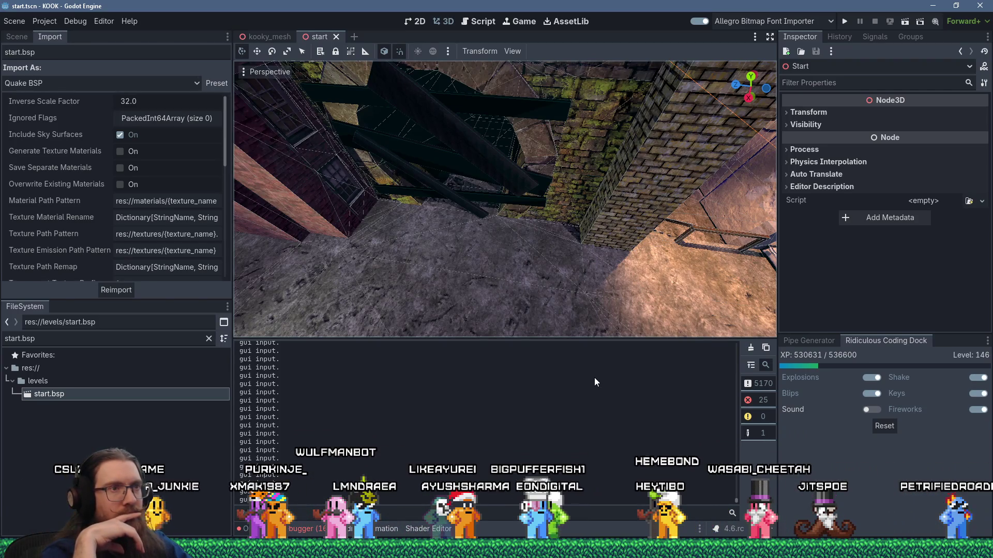
Step: Orbit Godot's 3D view down onto the stairs of the imported start level
left_click_drag(586, 253, 567, 244)
scroll(569, 249, "down", 2)
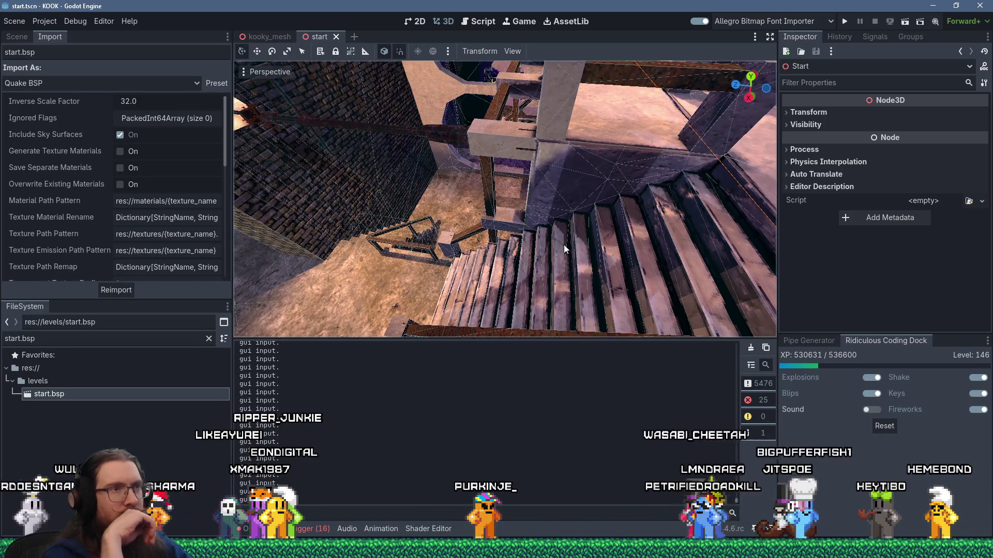
key("alt+Tab")
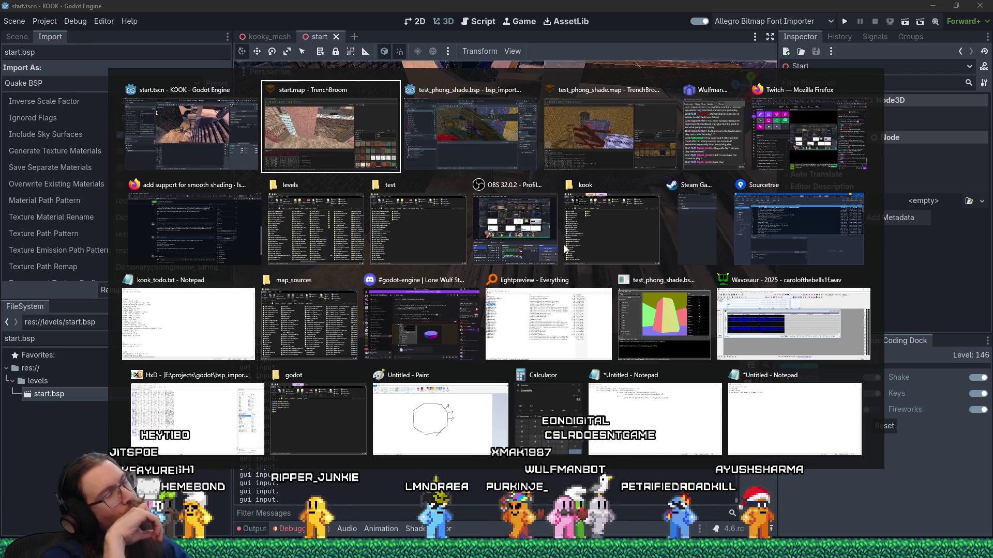
key("alt+shift+Tab")
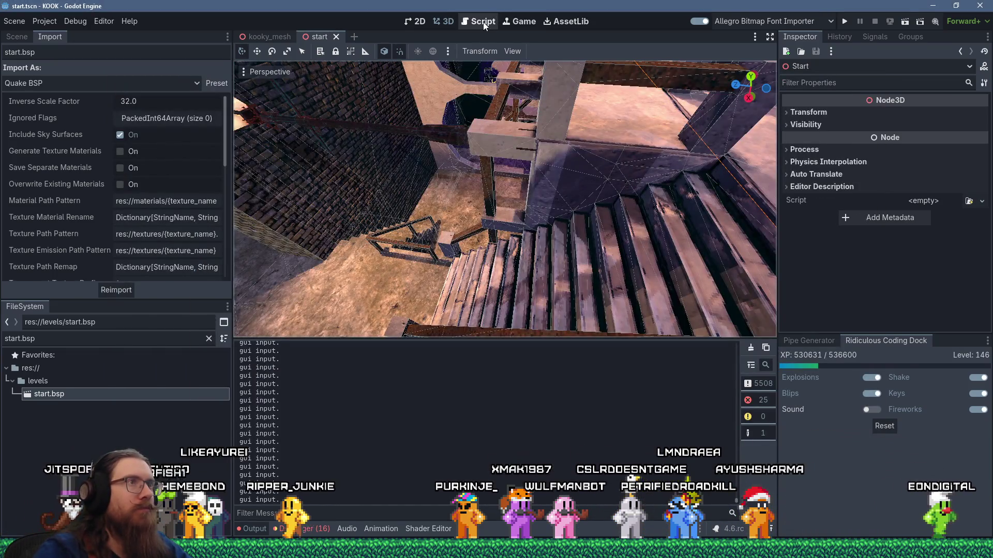
left_click(483, 22)
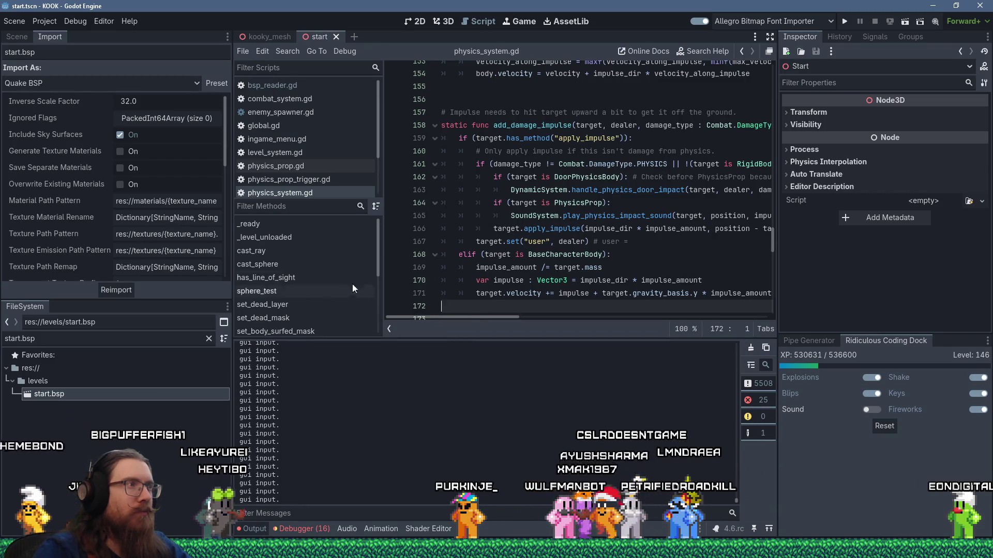
Step: Open bsp_reader.gd and place the cursor on line 712 in the per-model loop
left_click(272, 88)
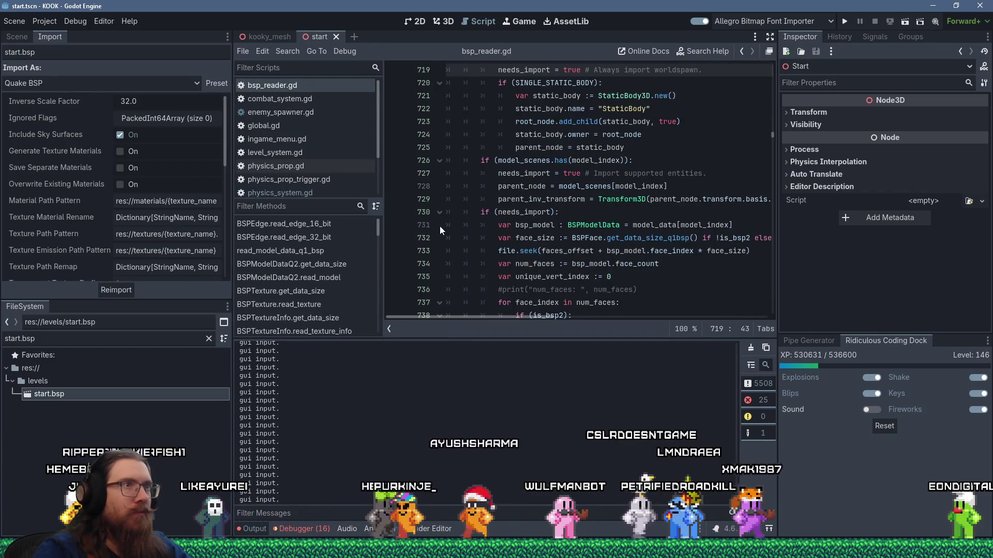
scroll(465, 233, "up", 4)
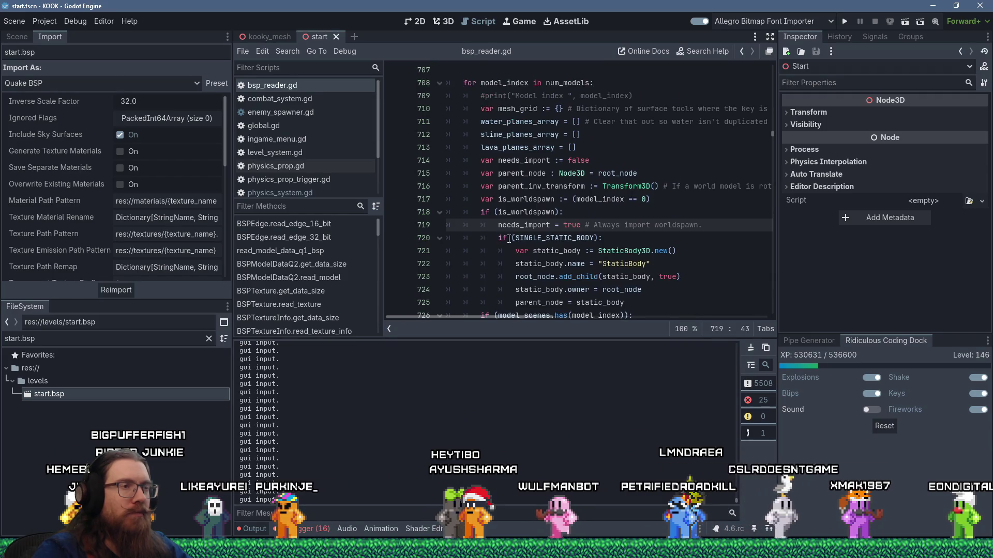
scroll(543, 227, "up", 2)
left_click(561, 217)
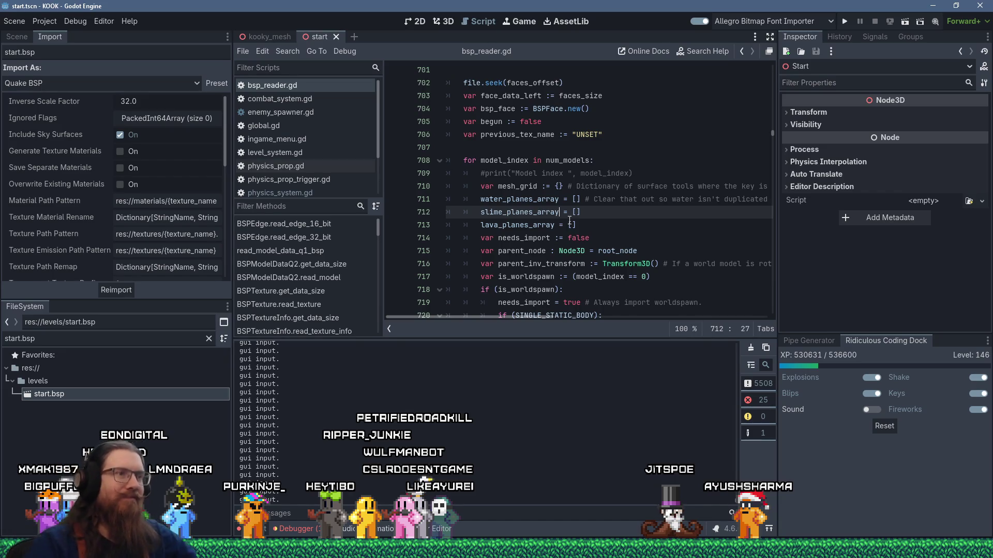
Step: Place the cursor in model_index on line 717 and shrink the output panel
scroll(544, 154, "down", 2)
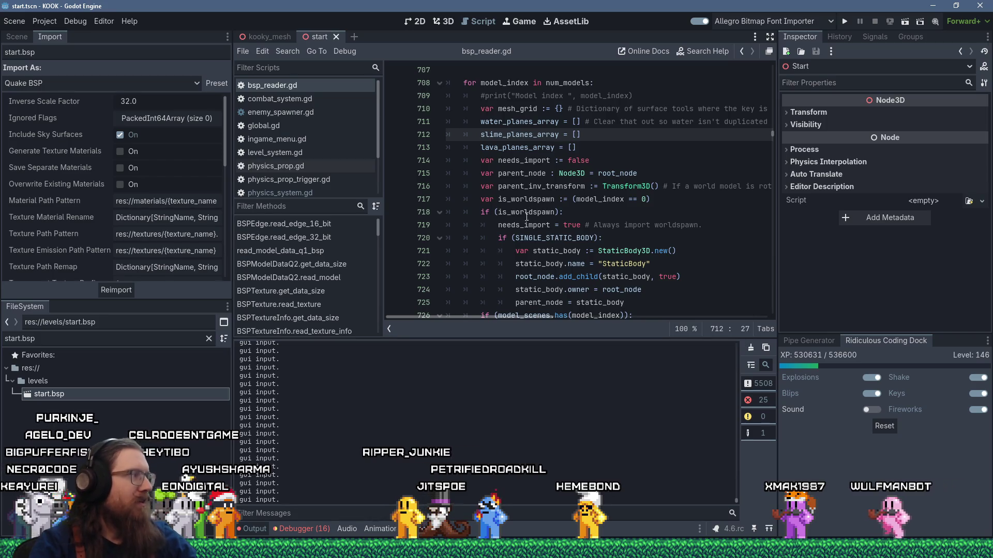
scroll(523, 225, "down", 5)
scroll(524, 222, "up", 5)
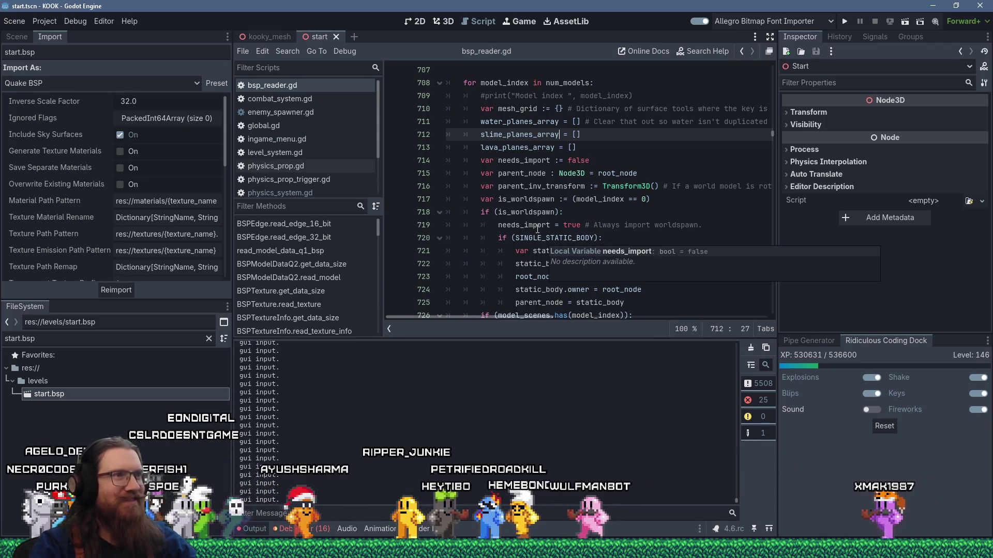
mouse_move(538, 213)
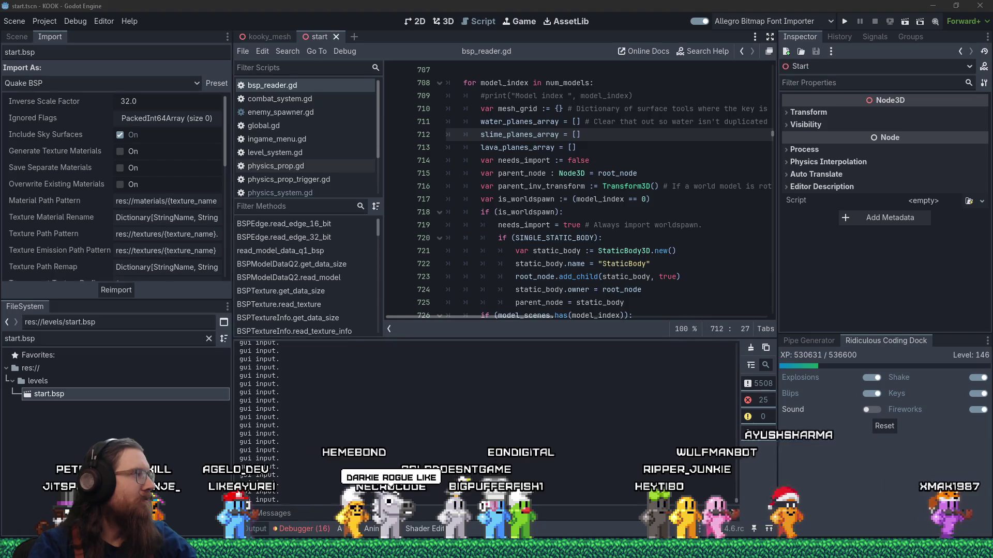
left_click(577, 199)
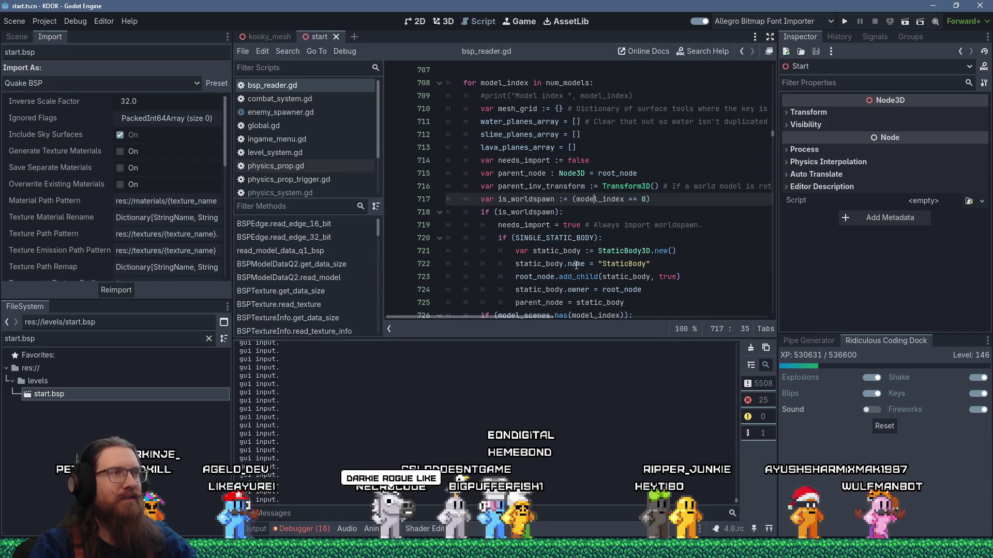
left_click_drag(627, 357, 627, 404)
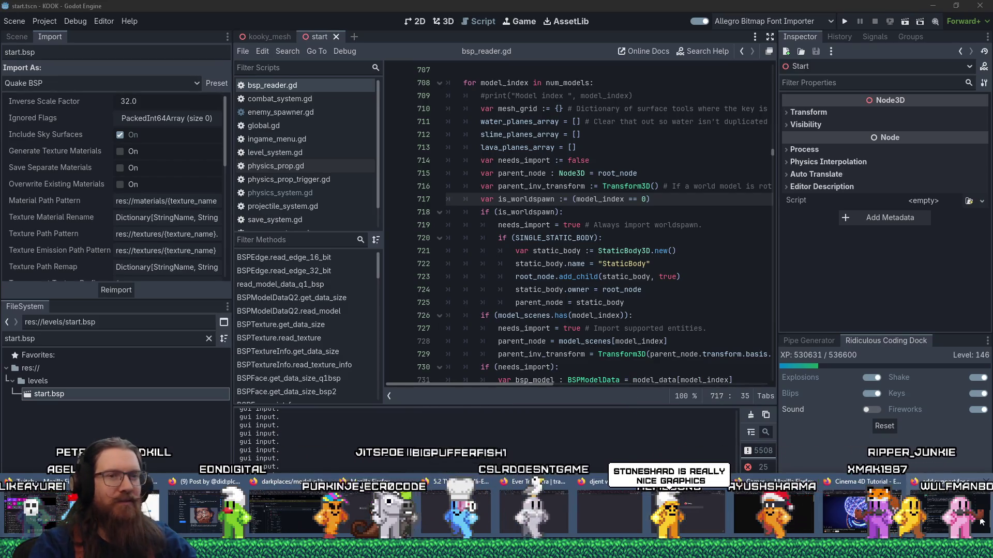
Step: Close GitHub issue #51 'add support for smooth shading' as completed
key("alt+Tab")
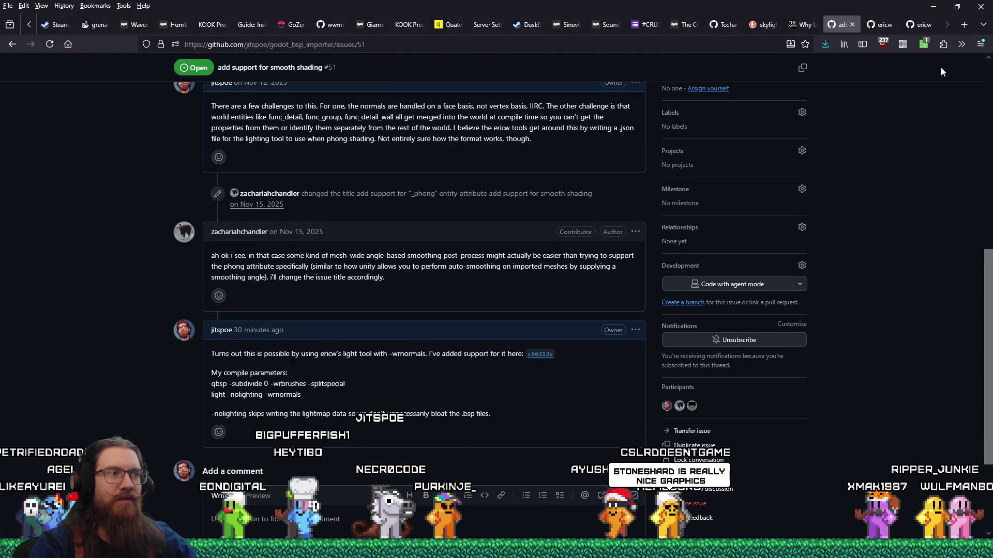
scroll(657, 334, "down", 3)
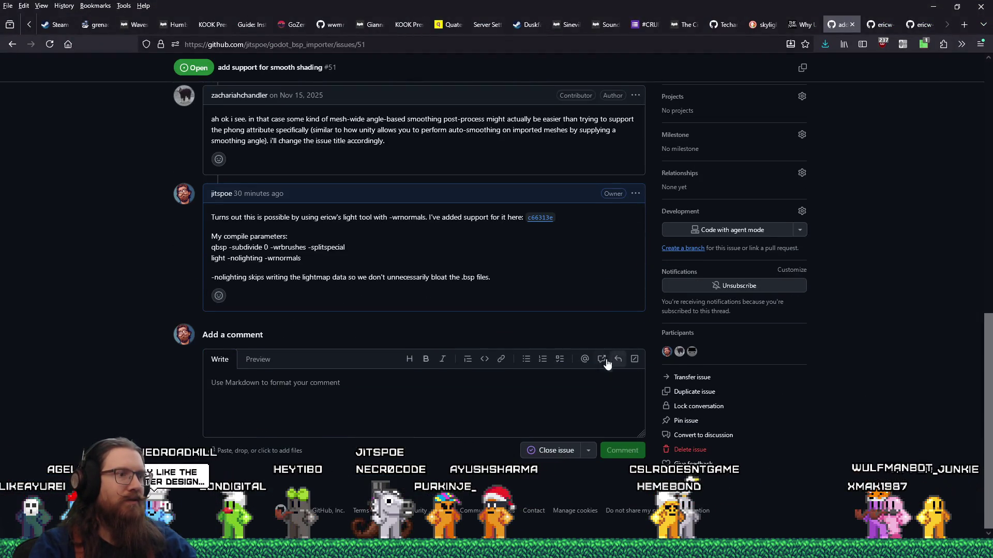
left_click(563, 454)
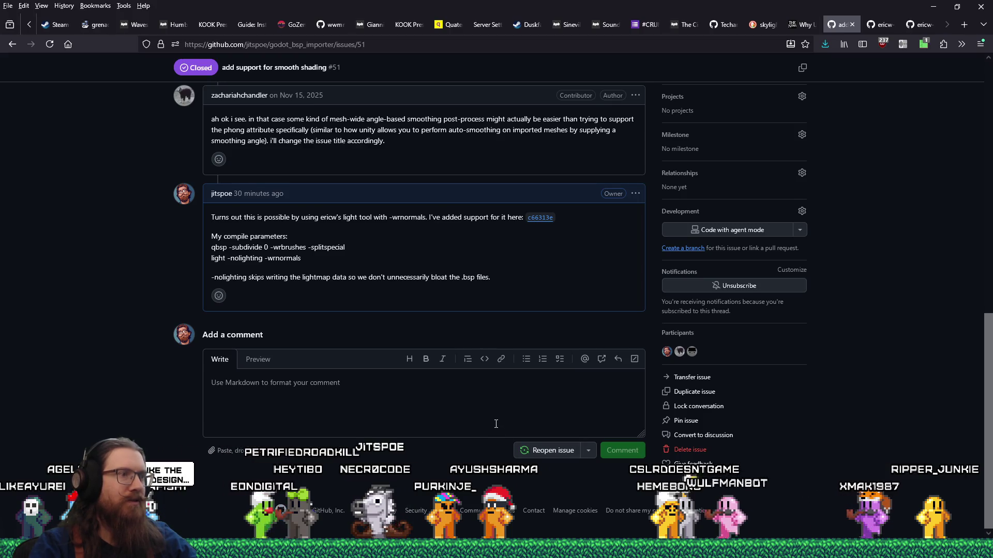
scroll(495, 423, "up", 4)
left_click(457, 46)
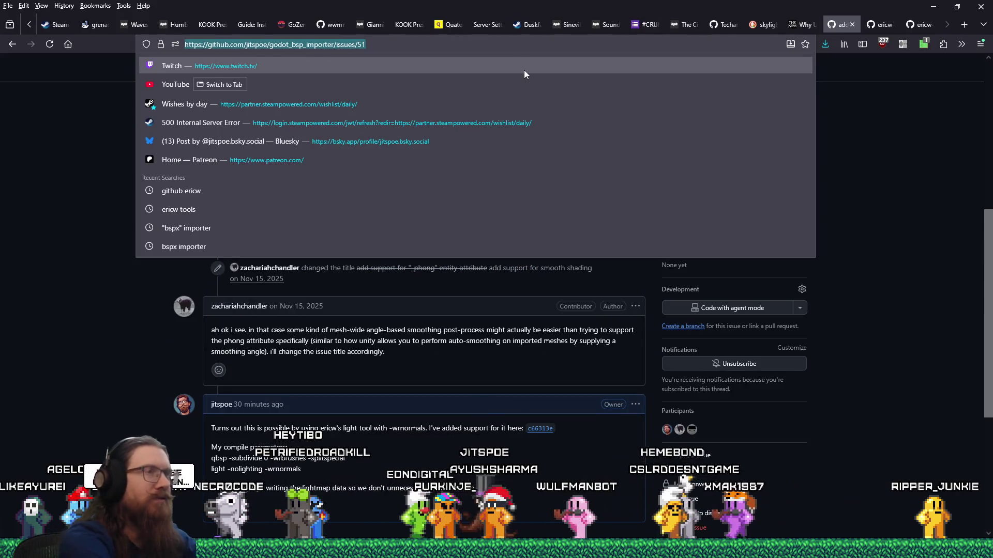
Step: Search images for 'stoneshard' and open the forest ruins screenshot at full size
type("stoneshard")
key("Return")
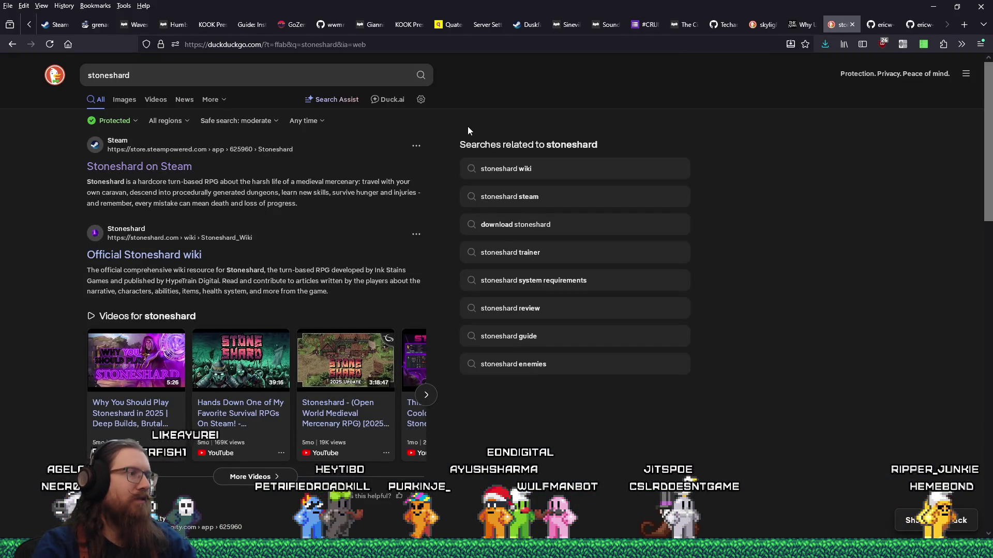
left_click(124, 100)
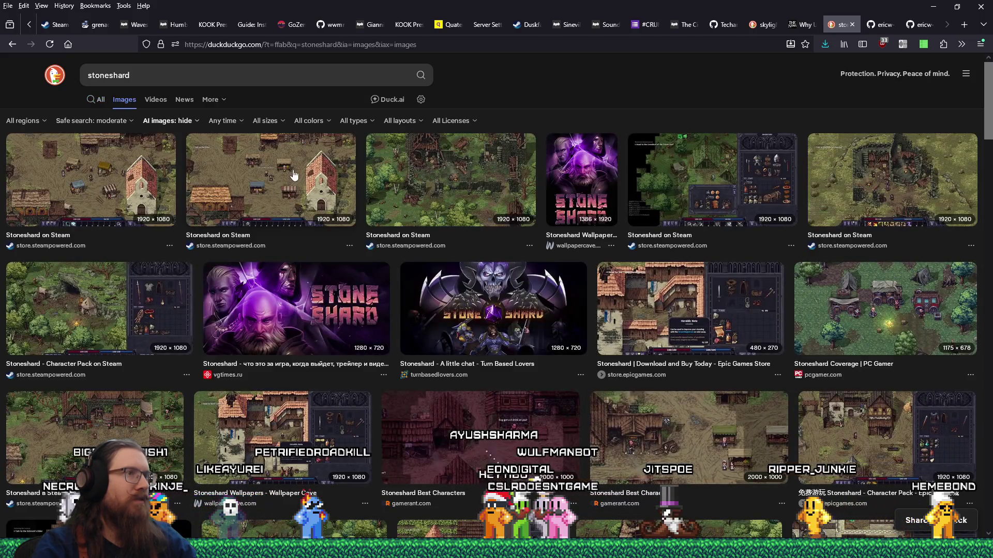
left_click(290, 191)
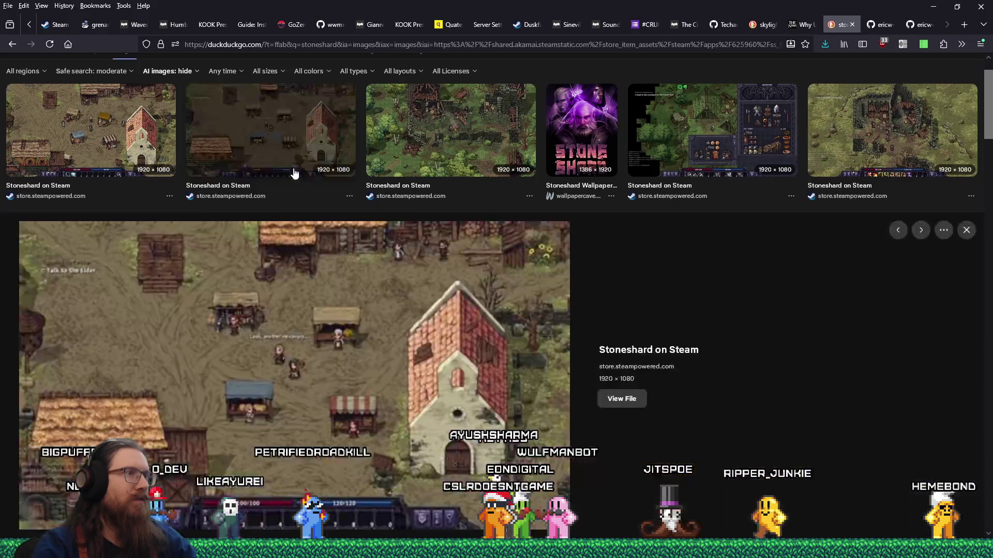
left_click(434, 131)
scroll(497, 330, "down", 2)
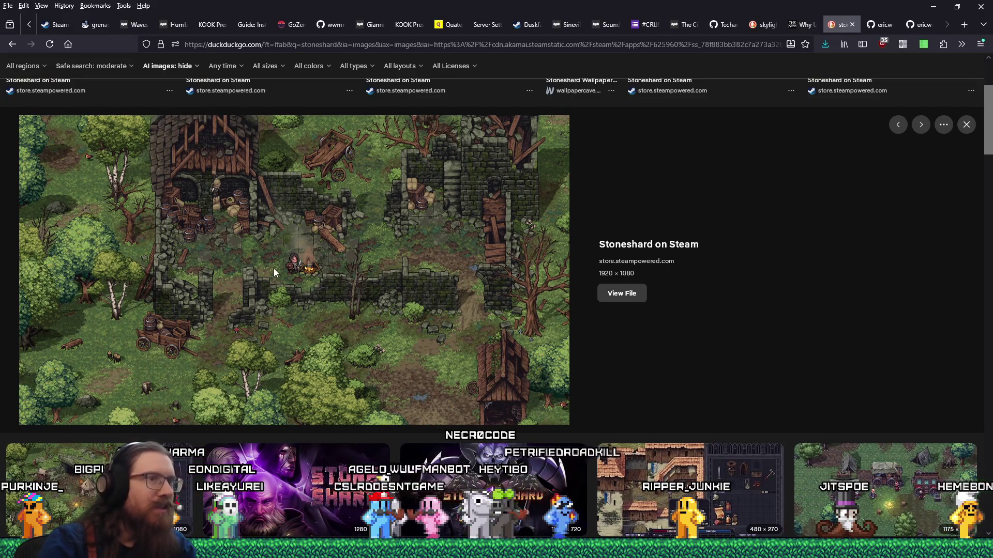
left_click(623, 297)
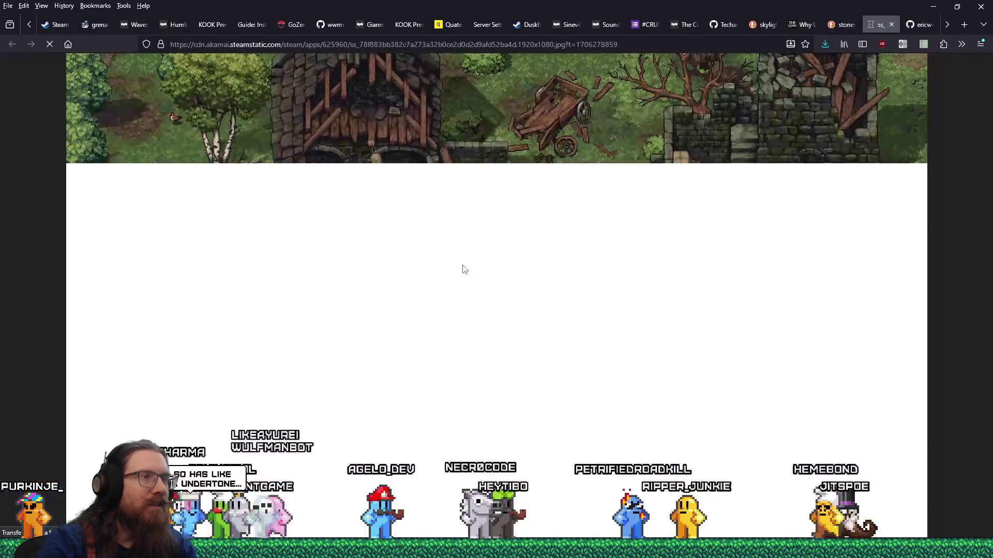
scroll(462, 264, "down", 2)
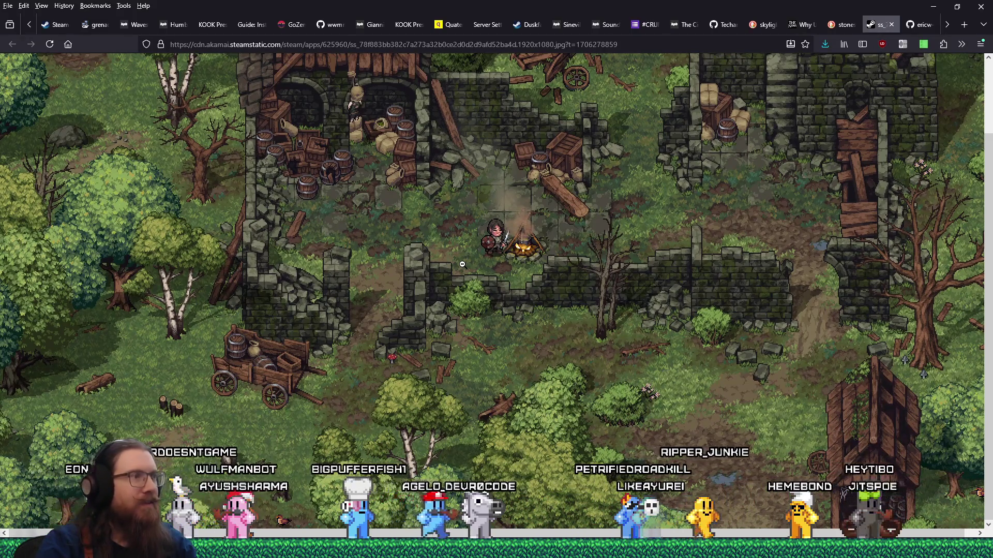
scroll(462, 264, "up", 2)
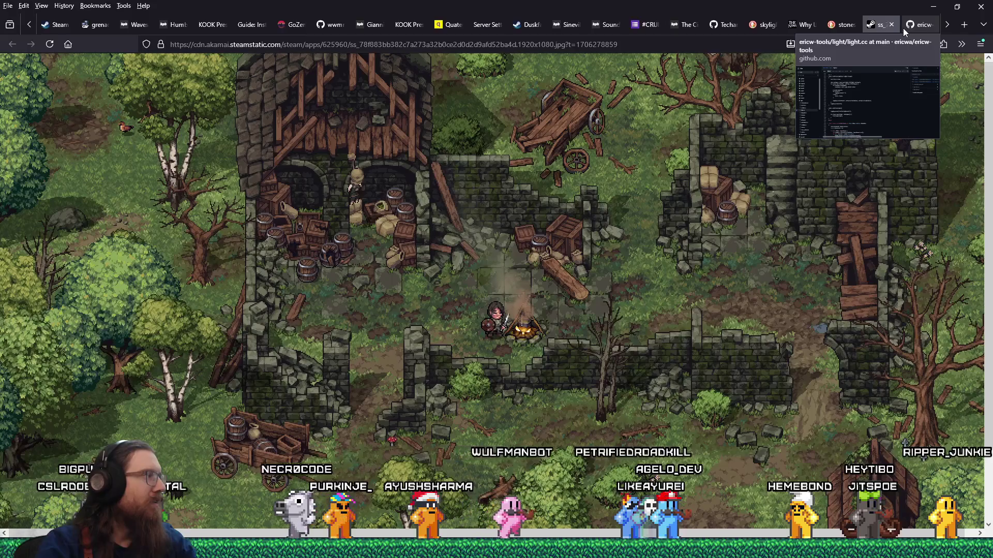
Step: Back in the Stoneshard image results, preview the gamerant Best Characters image
left_click(846, 27)
scroll(755, 192, "down", 3)
scroll(754, 197, "down", 1)
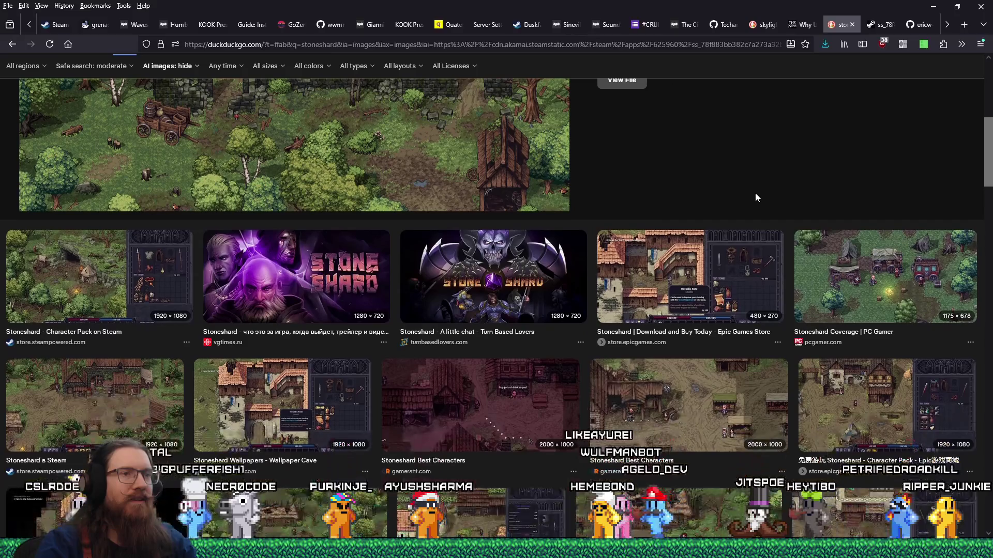
scroll(755, 197, "down", 2)
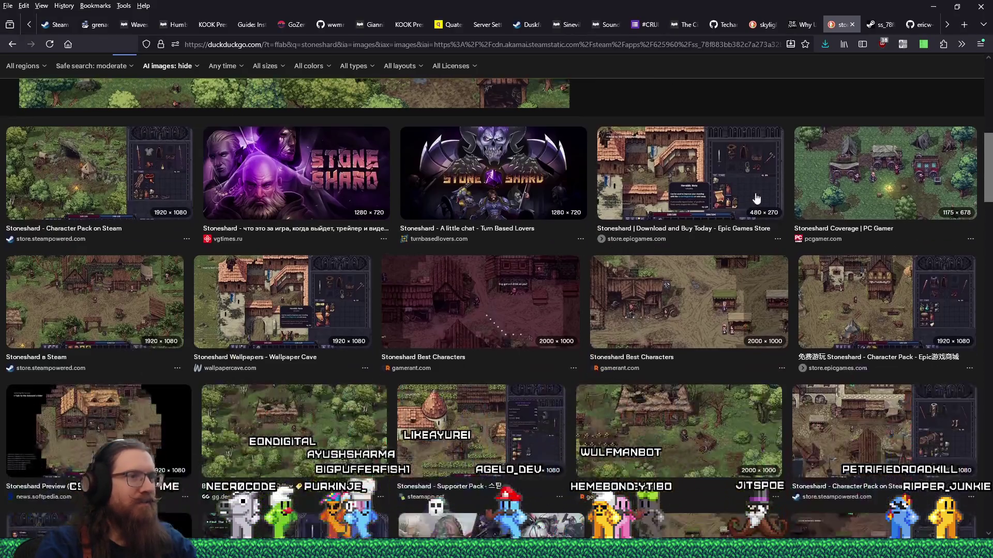
left_click(703, 289)
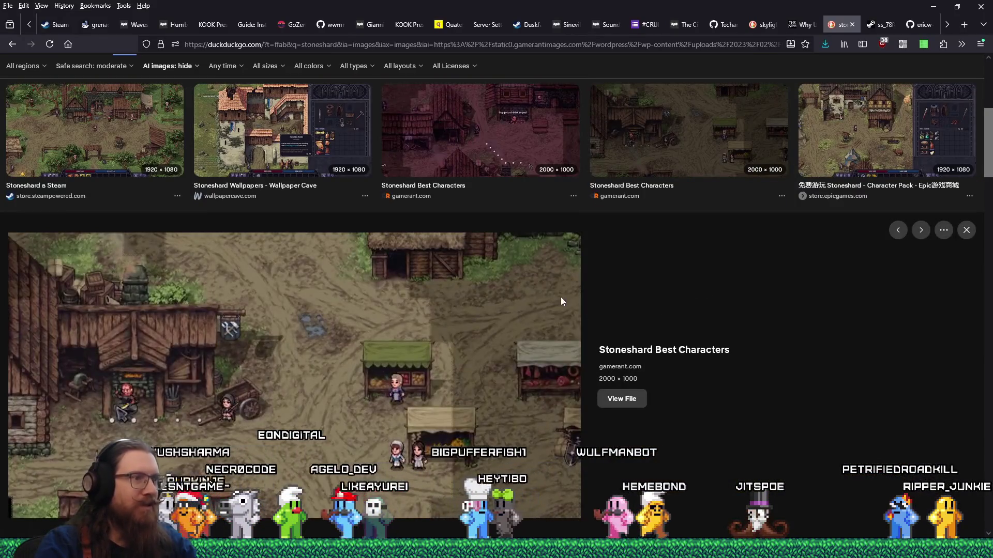
scroll(561, 297, "down", 4)
scroll(562, 294, "down", 2)
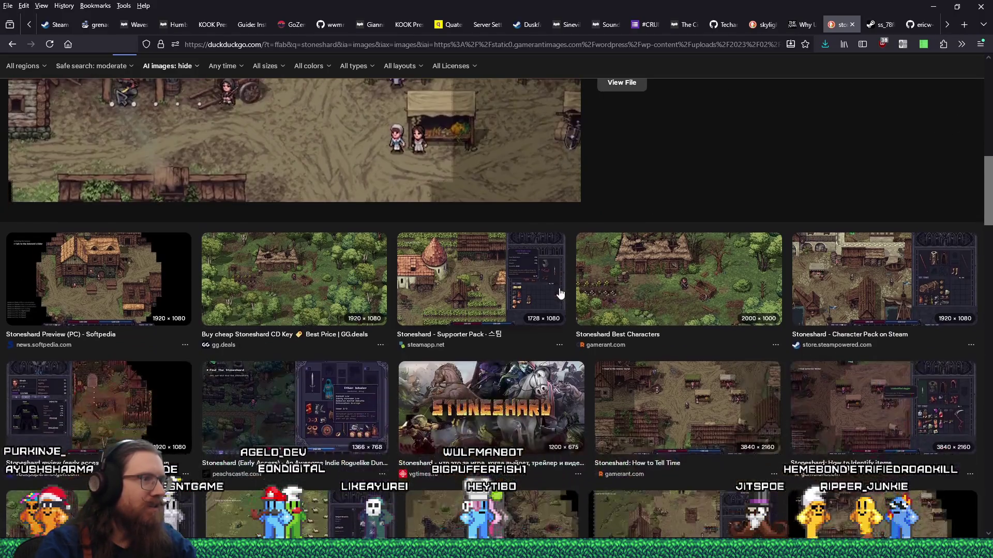
Step: View the Supporter Pack screenshot at full size in a new tab, then close the image search tab
left_click(560, 294)
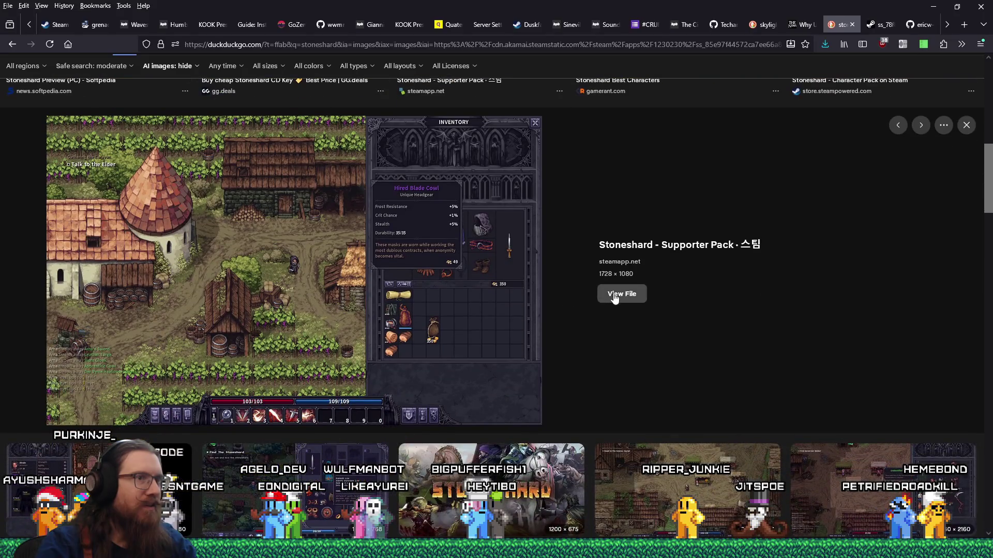
left_click(616, 294)
left_click(545, 282)
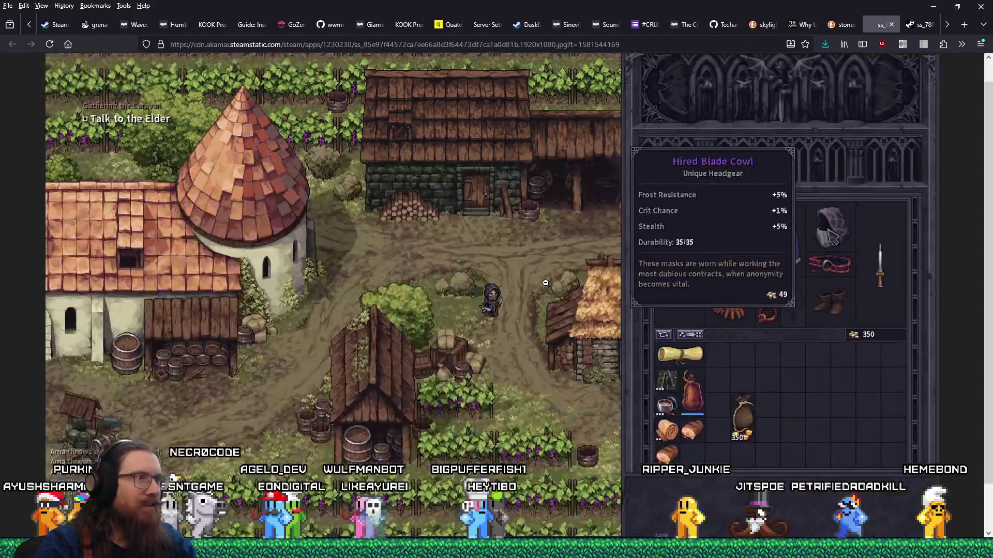
scroll(545, 282, "down", 1)
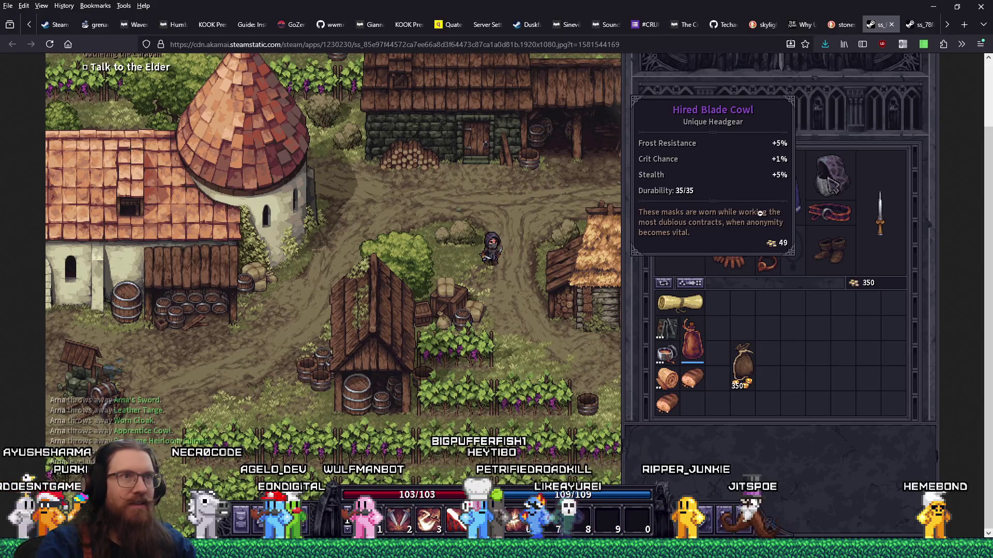
scroll(503, 260, "up", 1)
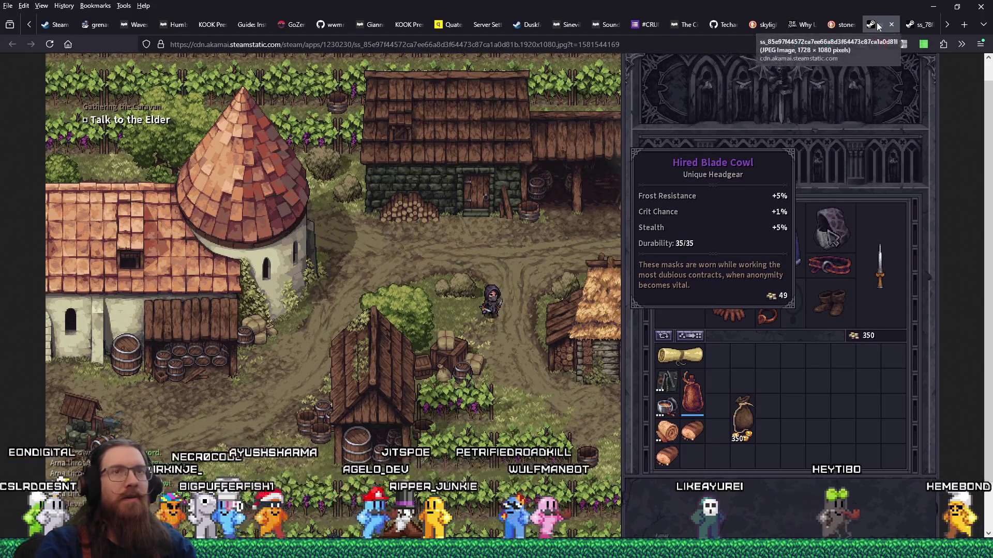
key("ctrl+Tab")
left_click(843, 24)
Step: Move through the open tabs to the ericw-tools light.cc source, then minimise Firefox
left_click(858, 25)
left_click(804, 24)
left_click(781, 24)
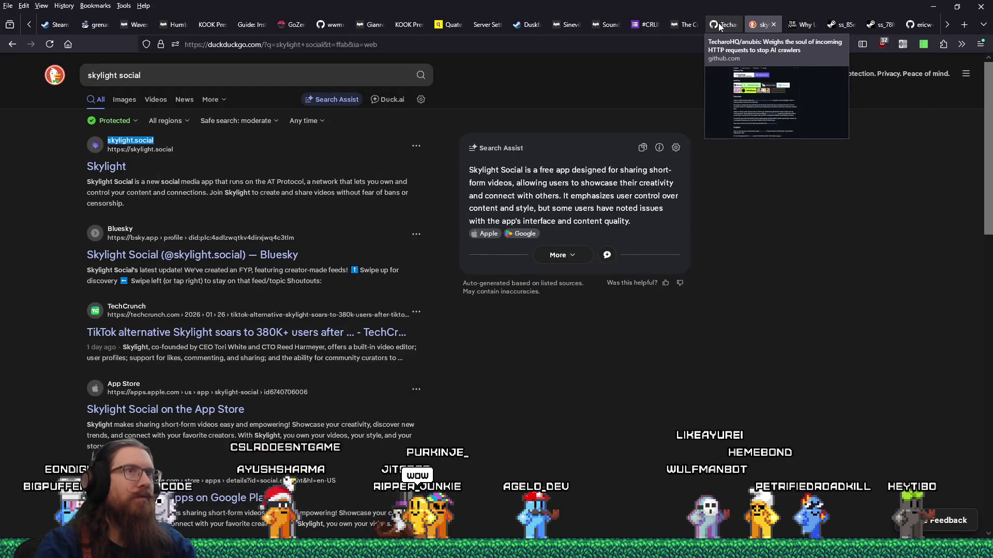
left_click(914, 24)
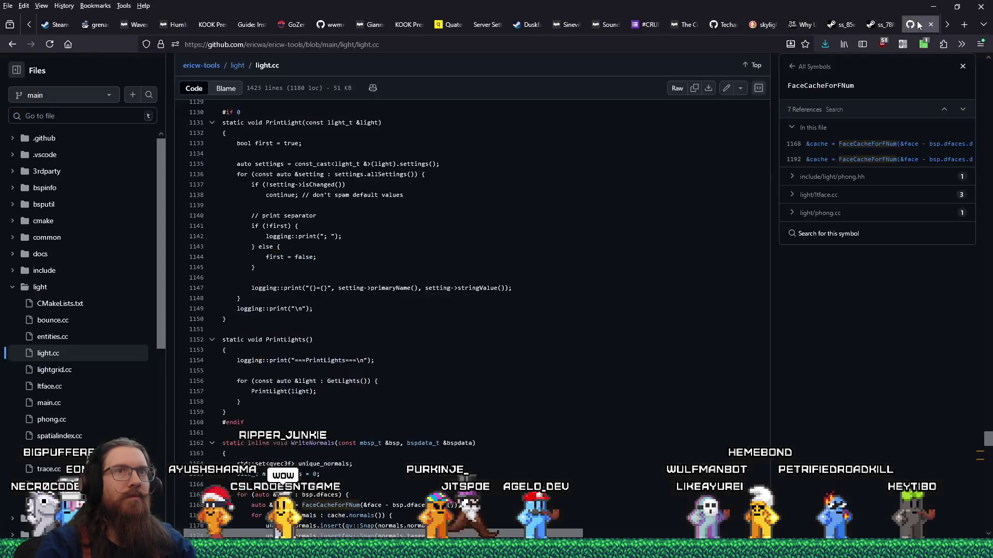
left_click(935, 6)
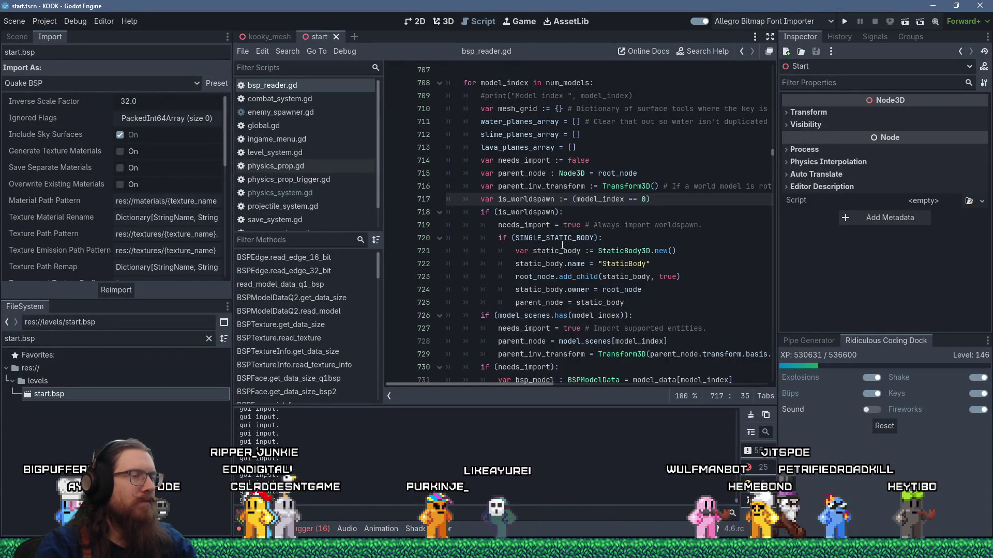
key("alt+Tab")
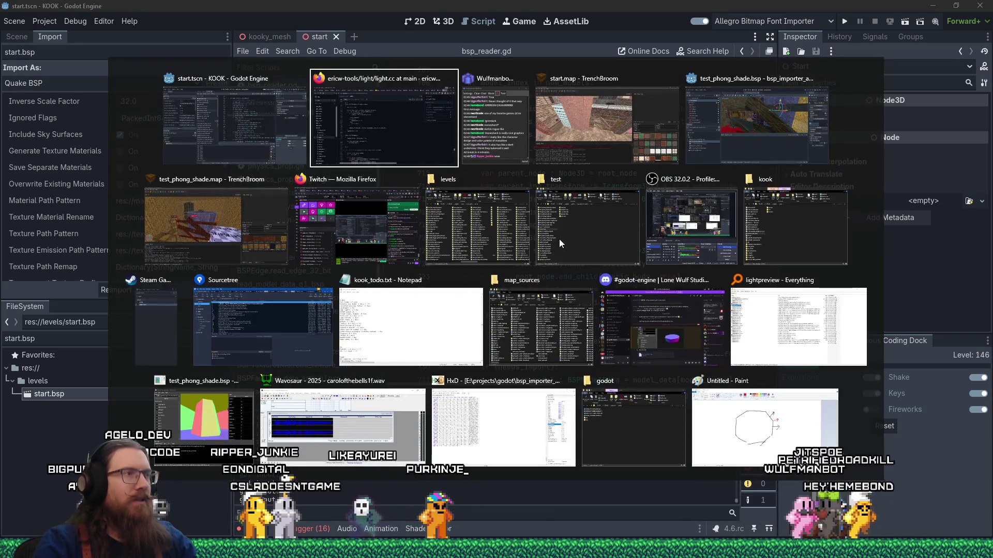
key("alt+shift+Tab")
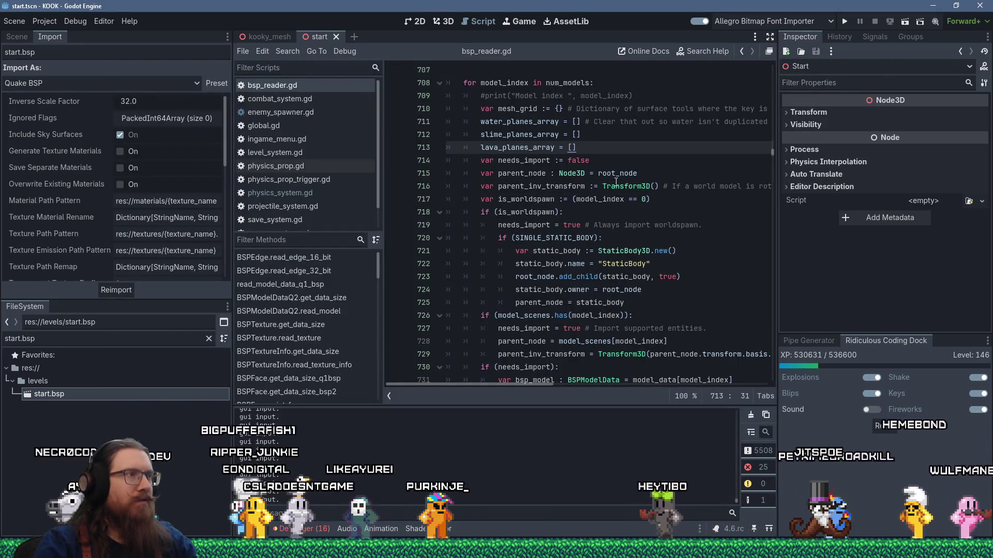
right_click(318, 86)
key("Escape")
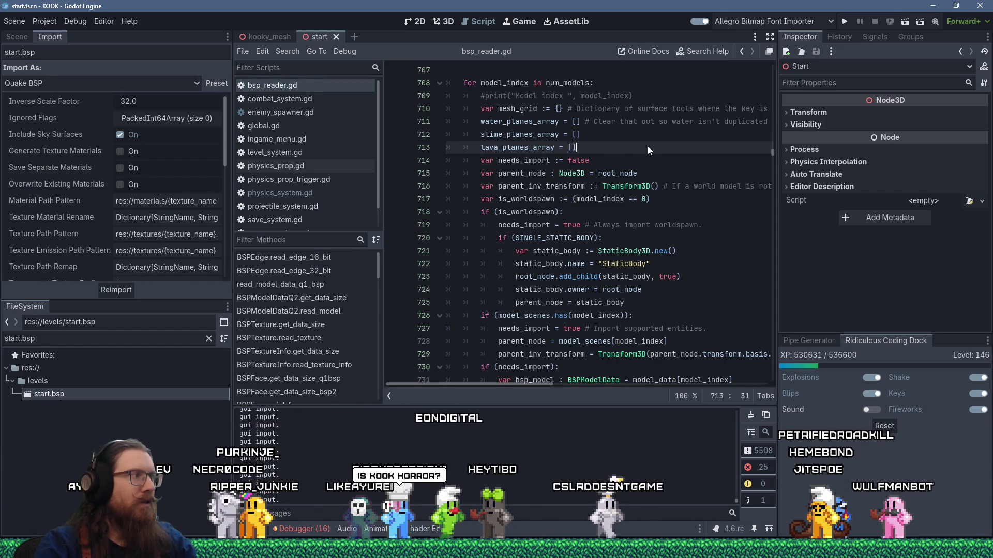
scroll(648, 146, "up", 7)
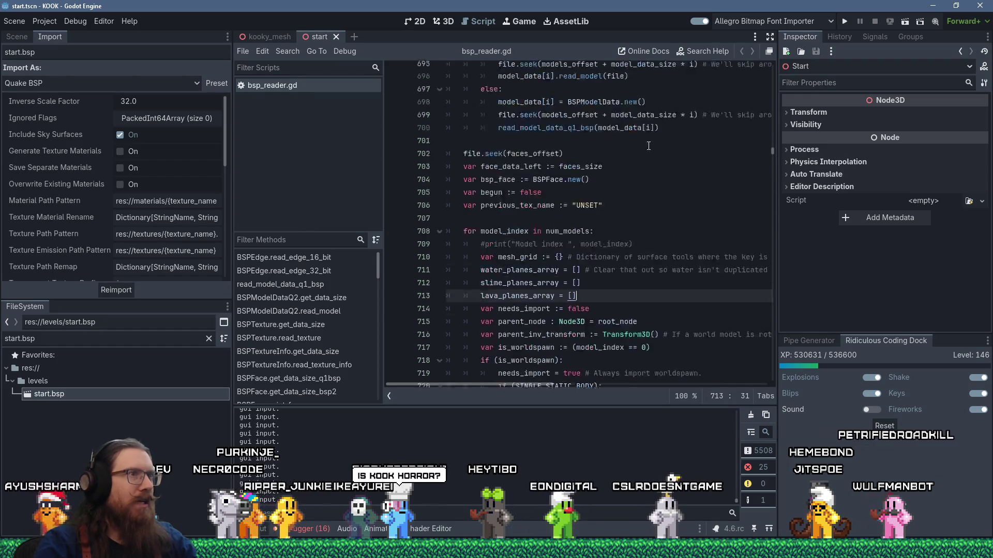
scroll(648, 145, "up", 18)
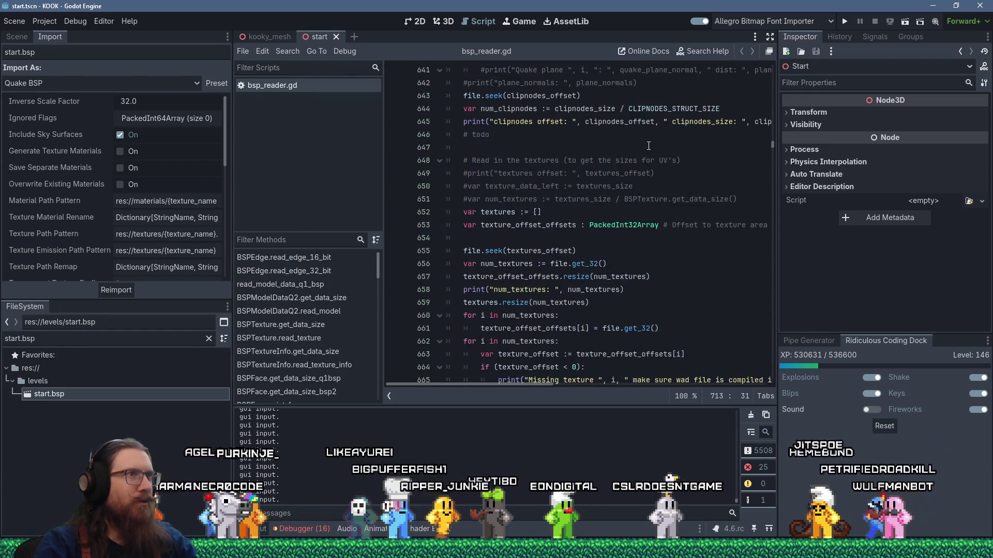
scroll(648, 145, "up", 3)
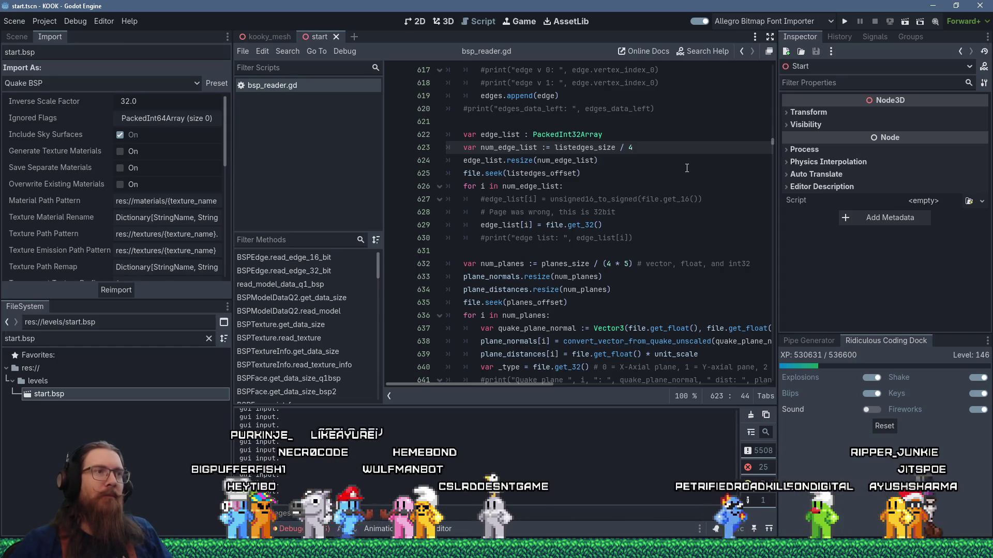
left_click(687, 113)
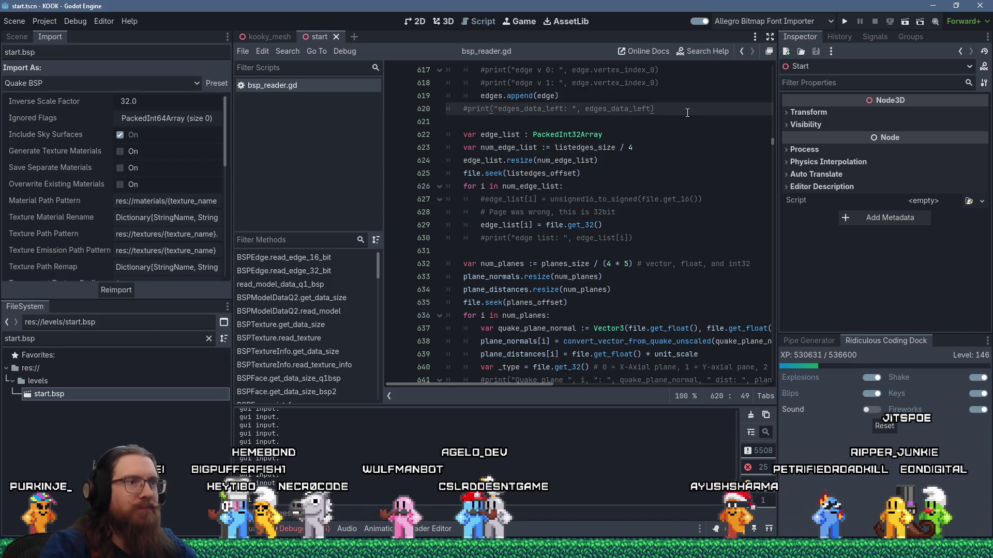
Step: Step through the 'normals' matches in bsp_reader.gd to line 1362, then widen the code area
scroll(687, 113, "down", 4)
left_click(686, 113)
key("ctrl+f")
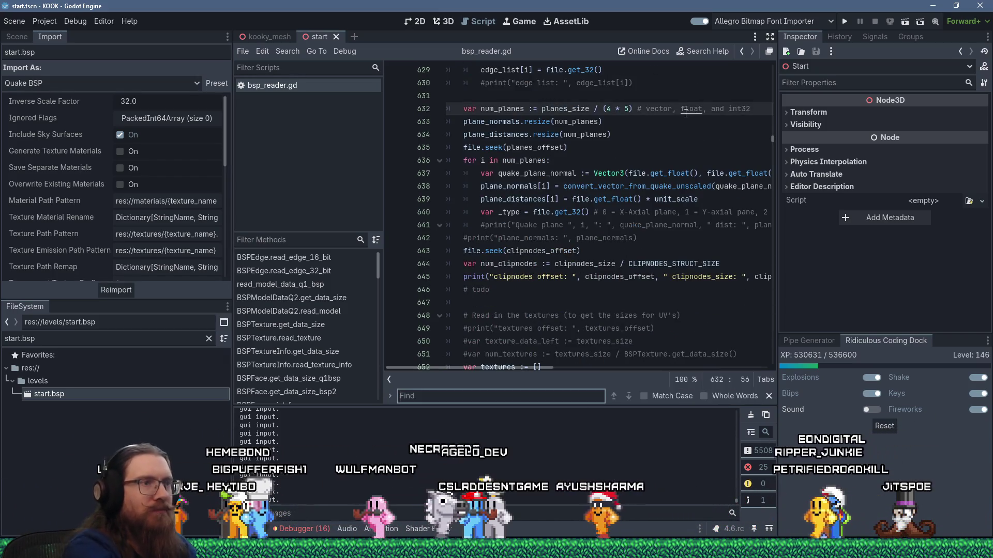
type("face")
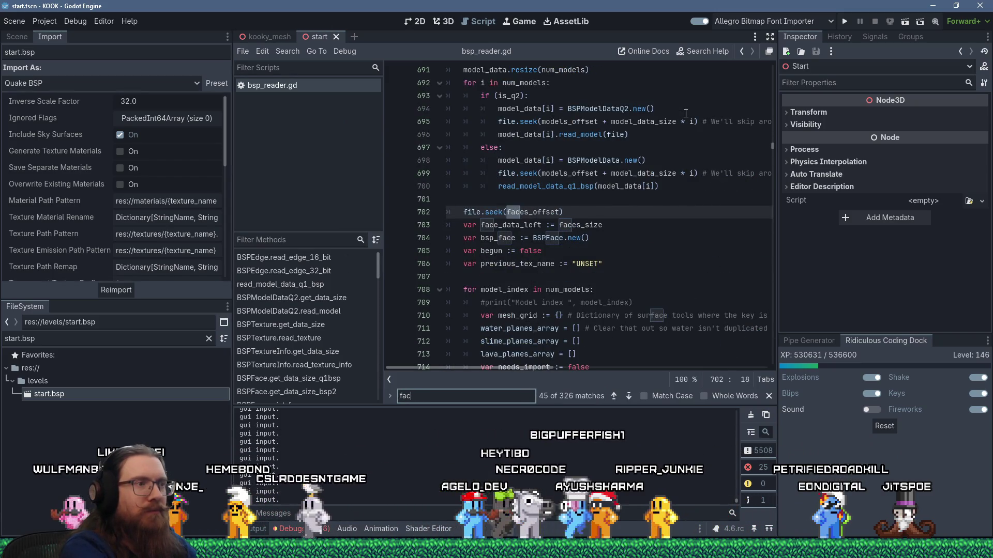
key("ctrl+a")
type("normal")
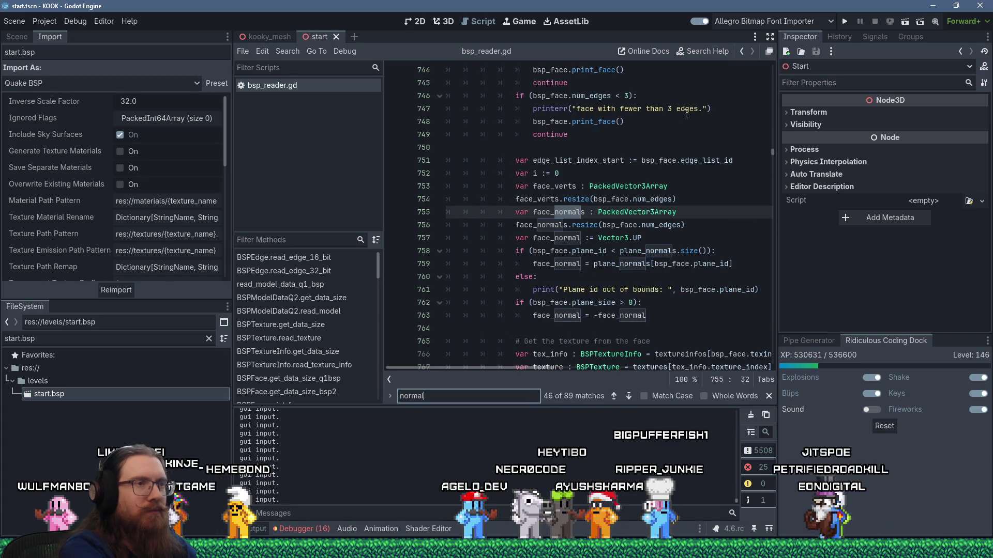
type("s")
key("Return")
key("Return")
key("Return")
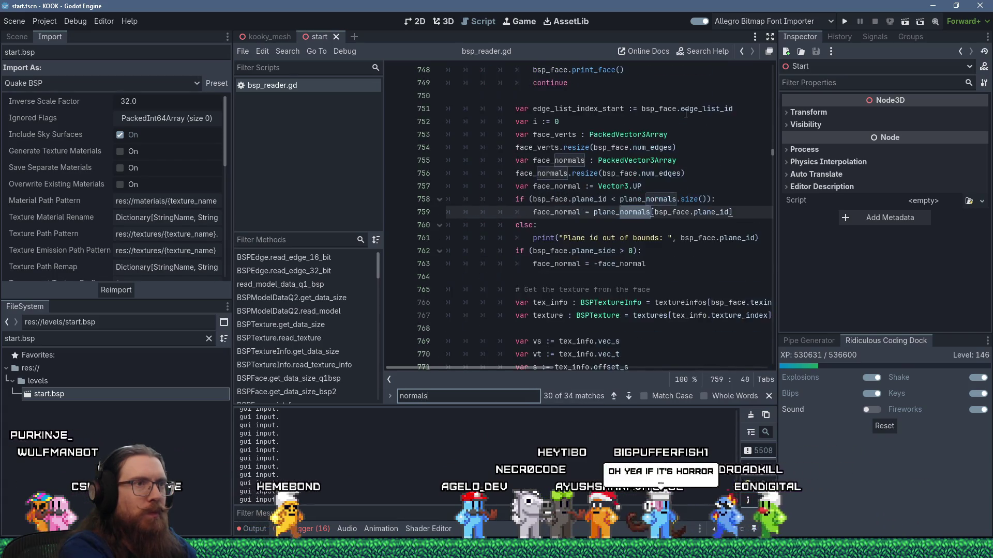
key("Return")
key("Return")
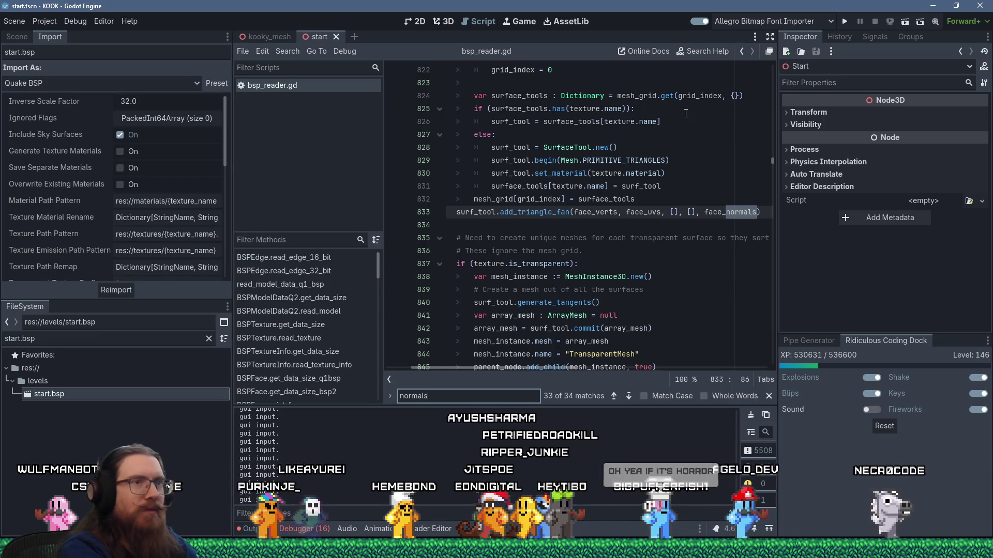
key("Return")
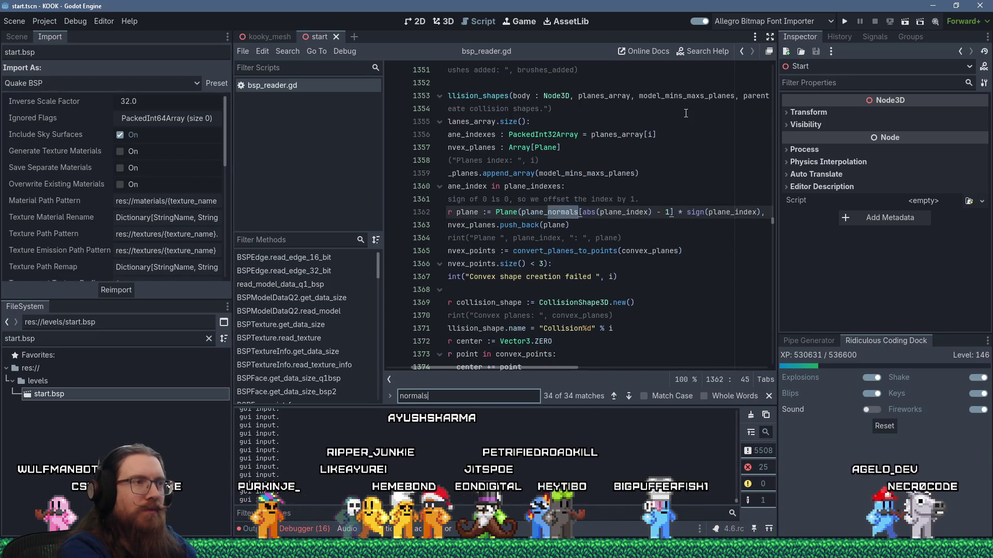
left_click_drag(232, 262, 113, 260)
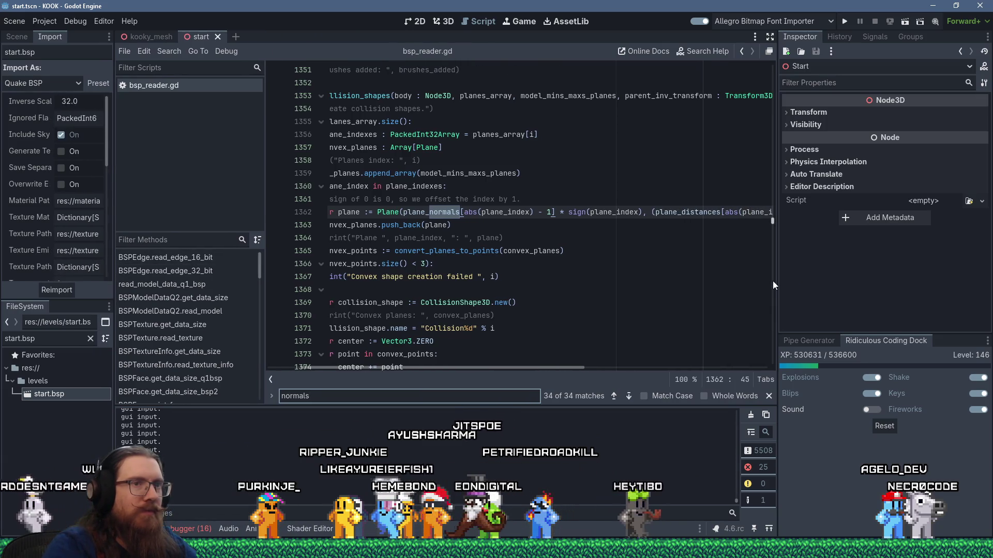
left_click_drag(778, 279, 835, 280)
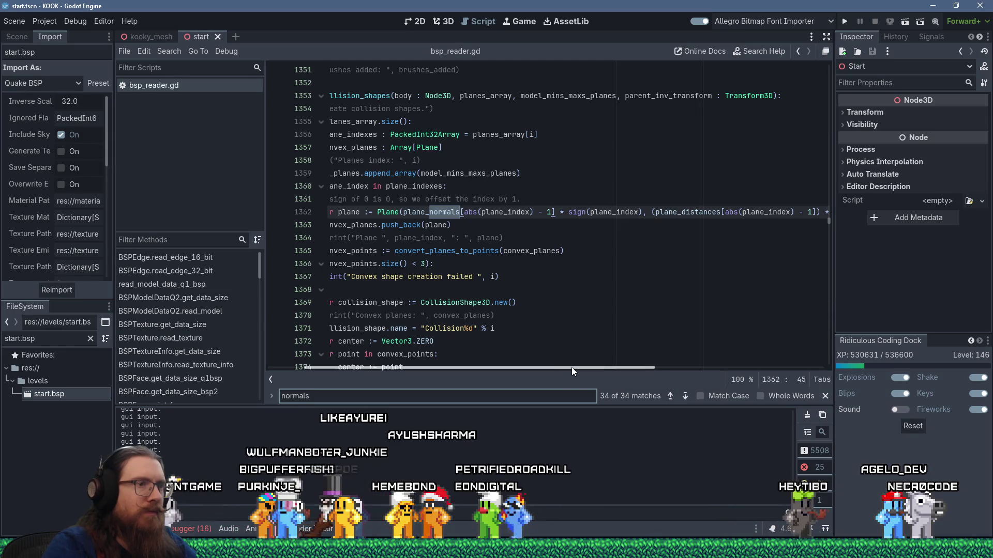
Step: Search for USE_BSPX_NORMALS and jump to its second use at line 568
scroll(568, 331, "left", 3)
key("Return")
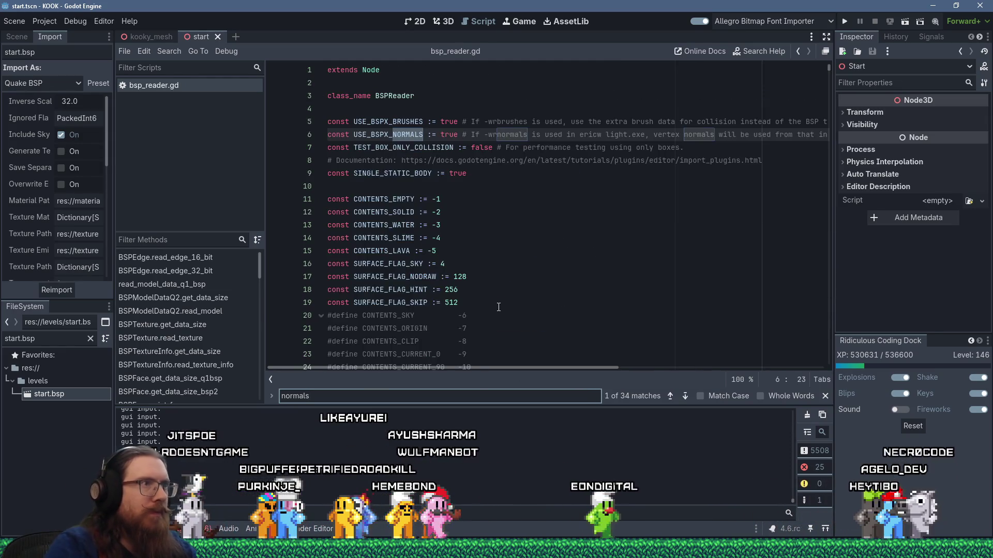
double_click(402, 136)
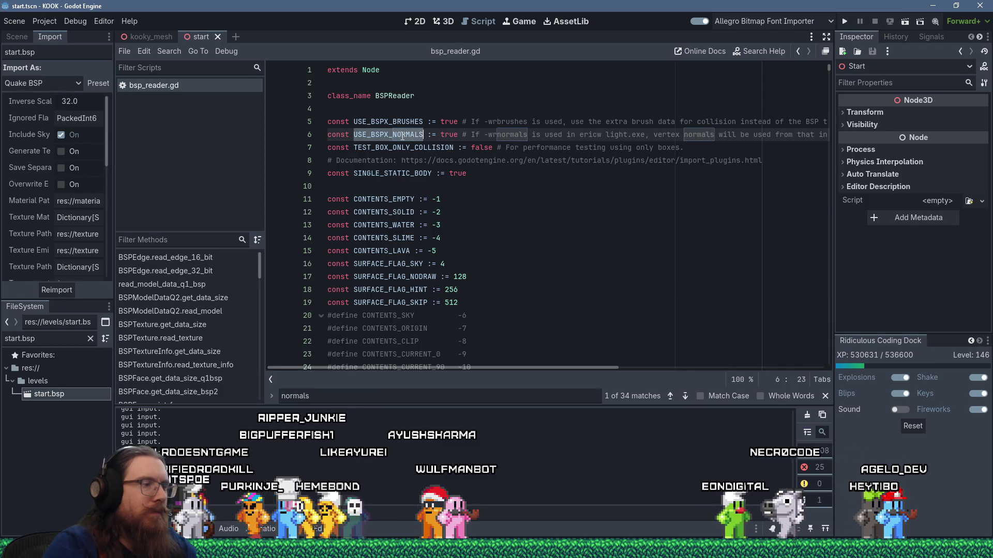
key("ctrl+f")
key("Return")
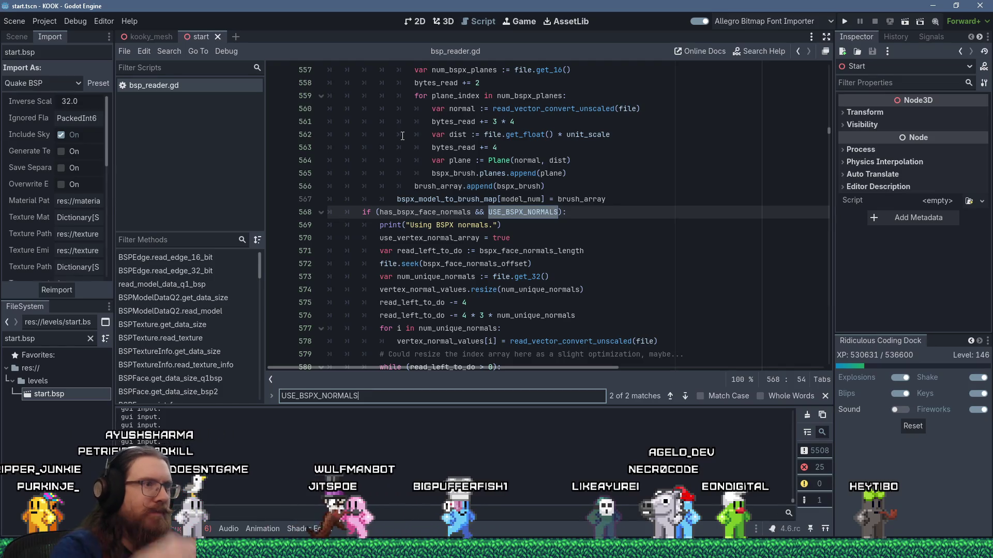
Step: Select vertex_normal_values on line 574 and bring up the project-wide search
scroll(417, 147, "down", 1)
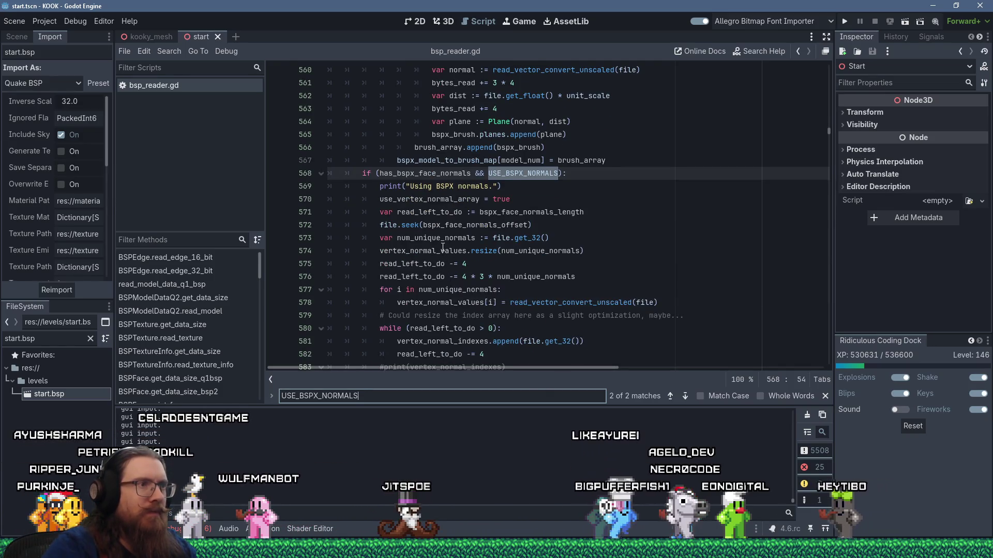
double_click(442, 250)
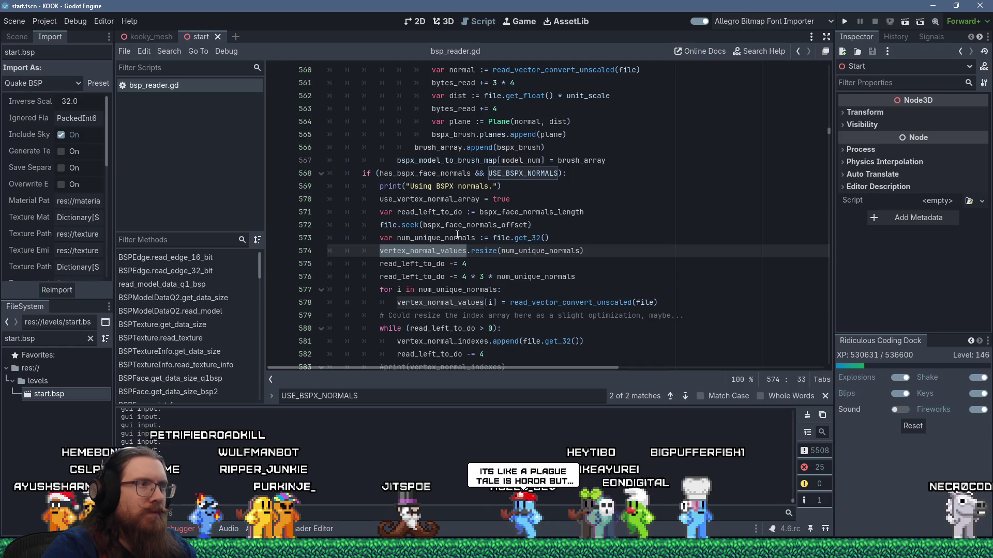
left_click(454, 202)
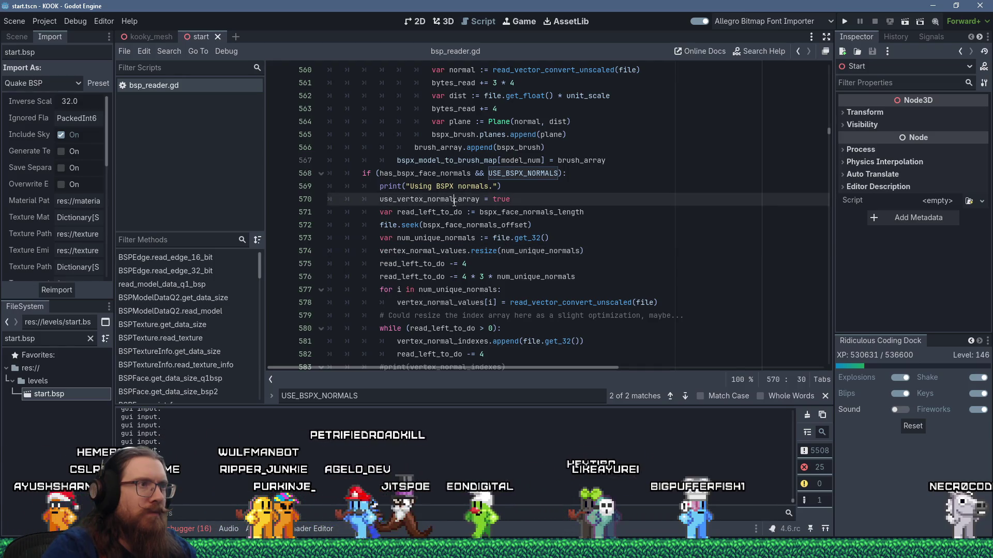
left_click(435, 252)
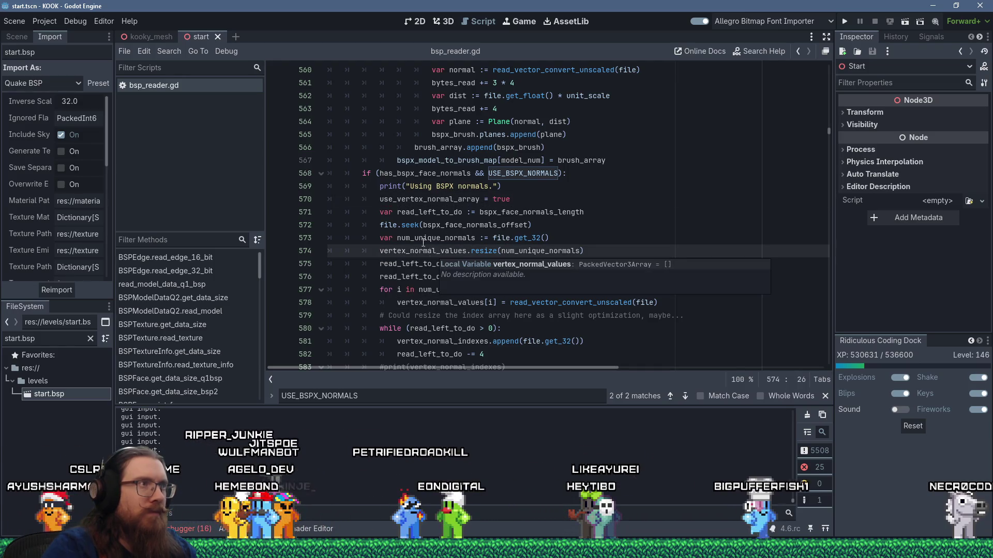
left_click(169, 51)
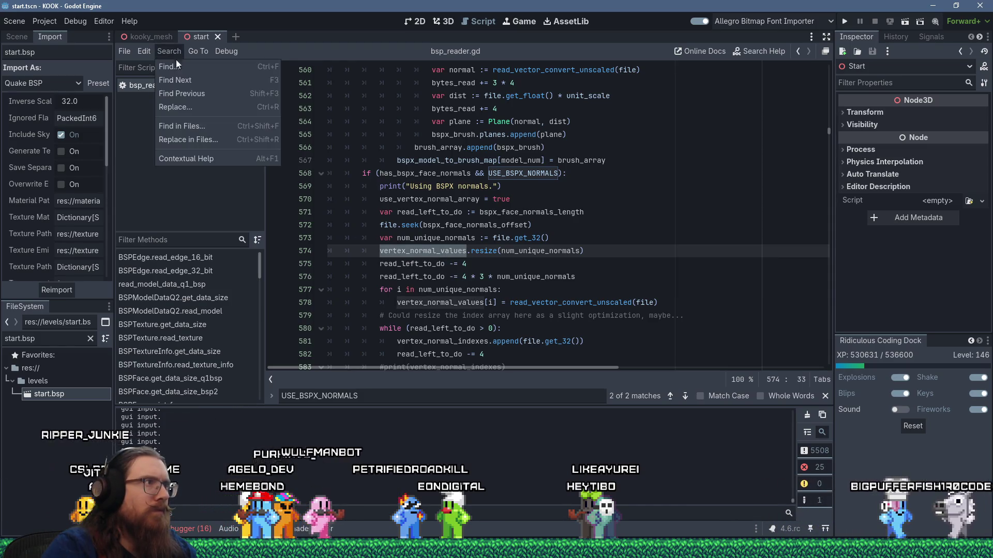
Step: Search all project files and jump to the vertex_normal_values use at line 801
left_click(203, 122)
left_click(514, 330)
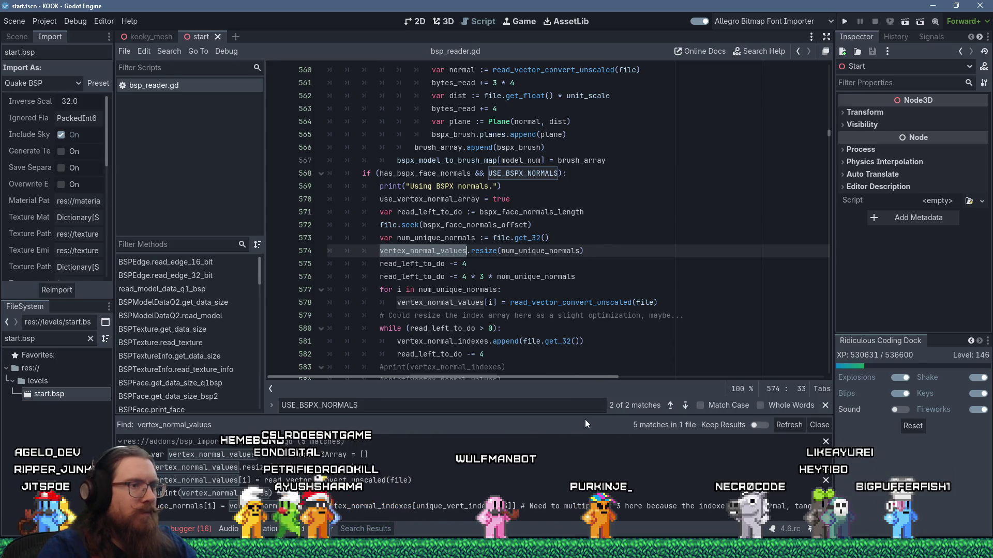
left_click_drag(588, 414, 554, 373)
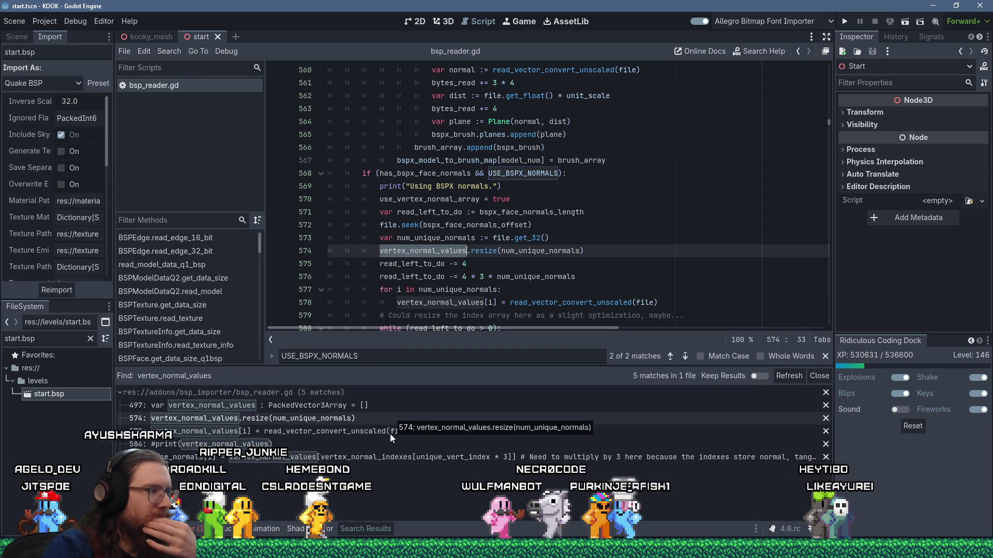
left_click(370, 459)
Step: Read through the surrounding face-building loop, leaving the caret at the end of line 799
scroll(519, 298, "up", 7)
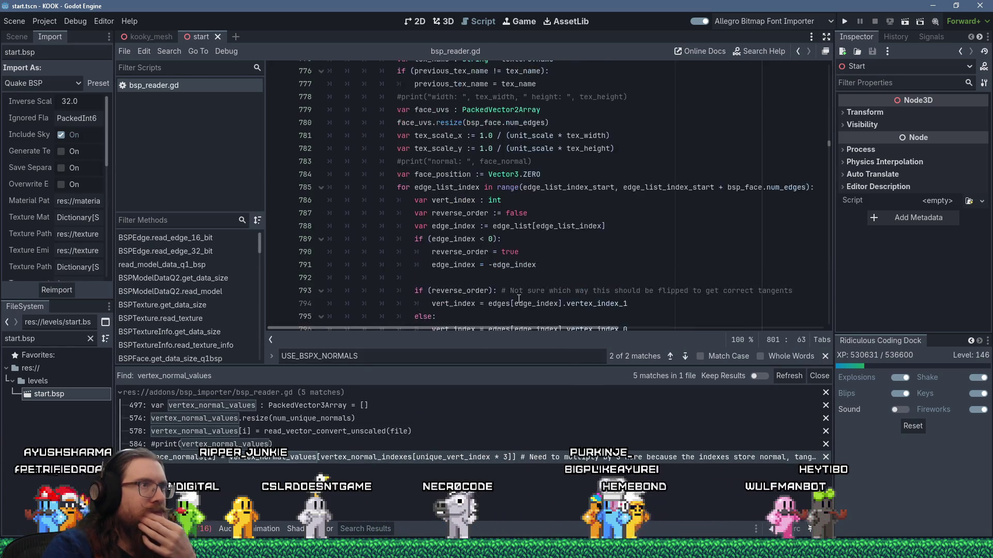
scroll(519, 299, "up", 20)
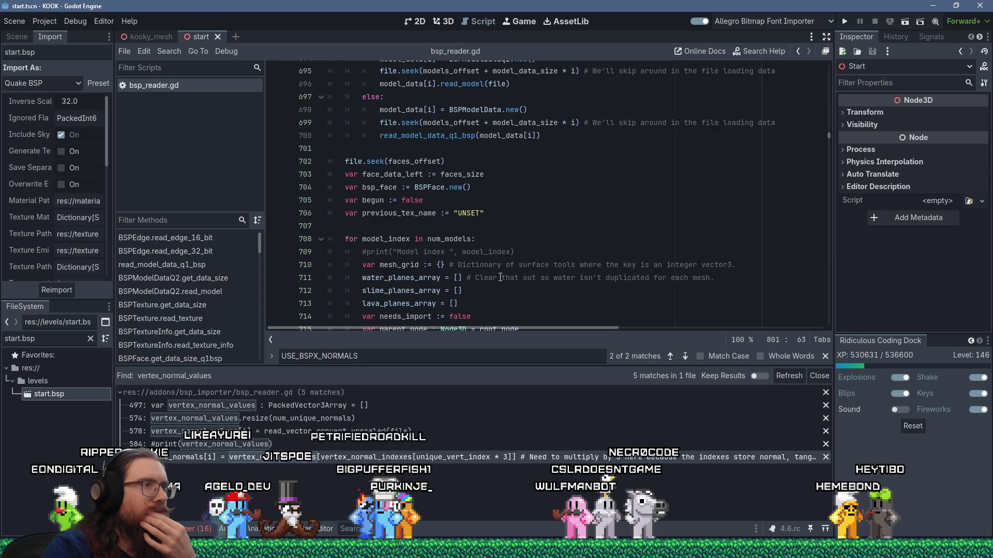
scroll(500, 277, "down", 4)
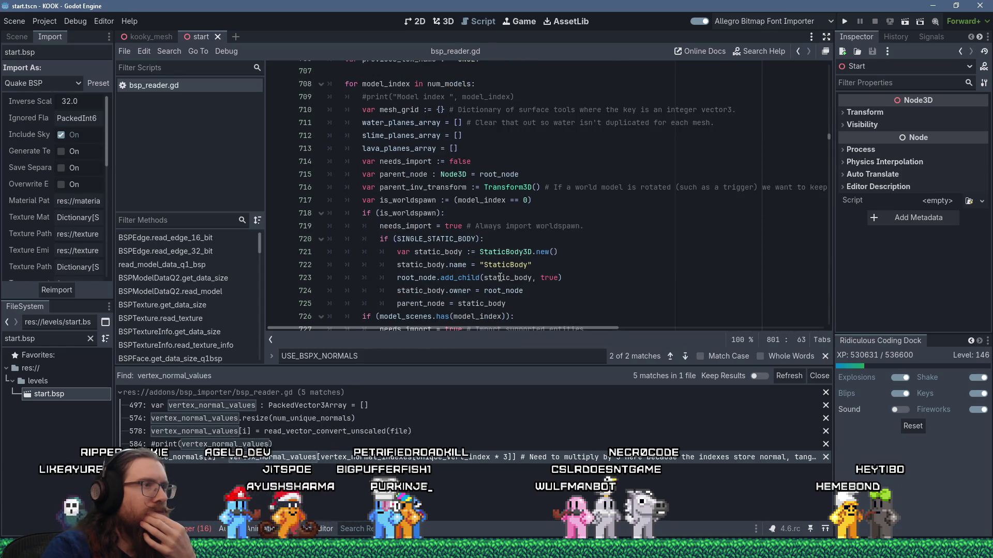
scroll(500, 278, "down", 13)
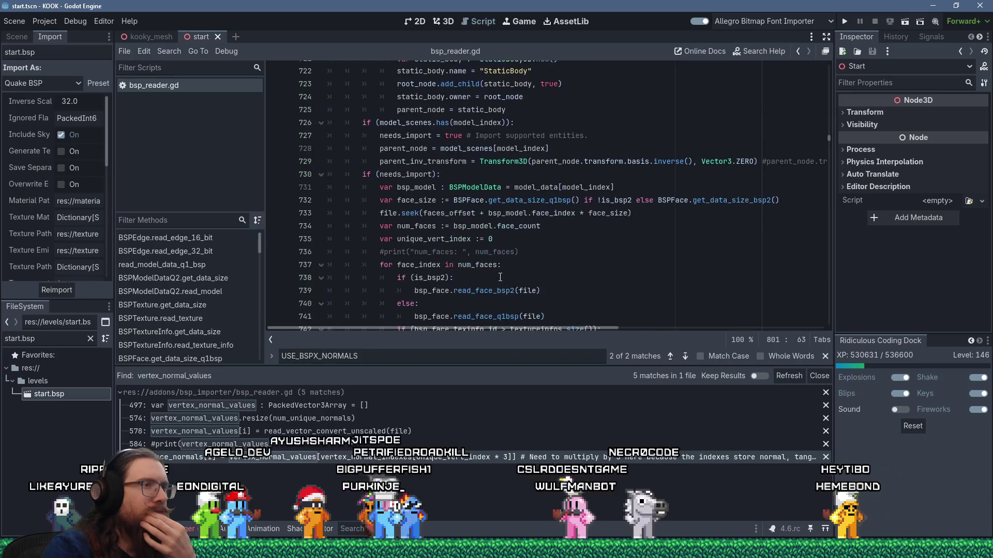
scroll(499, 278, "down", 19)
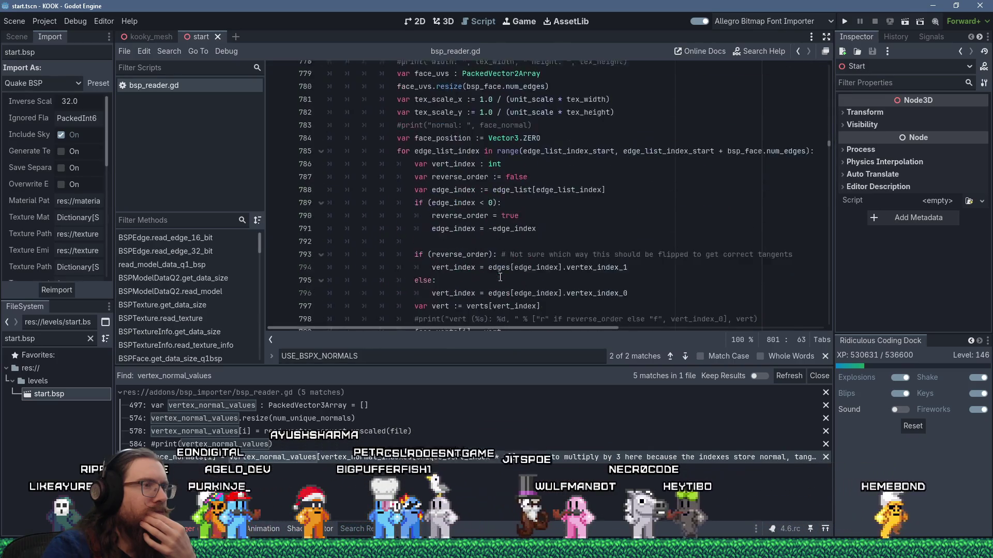
scroll(500, 278, "up", 3)
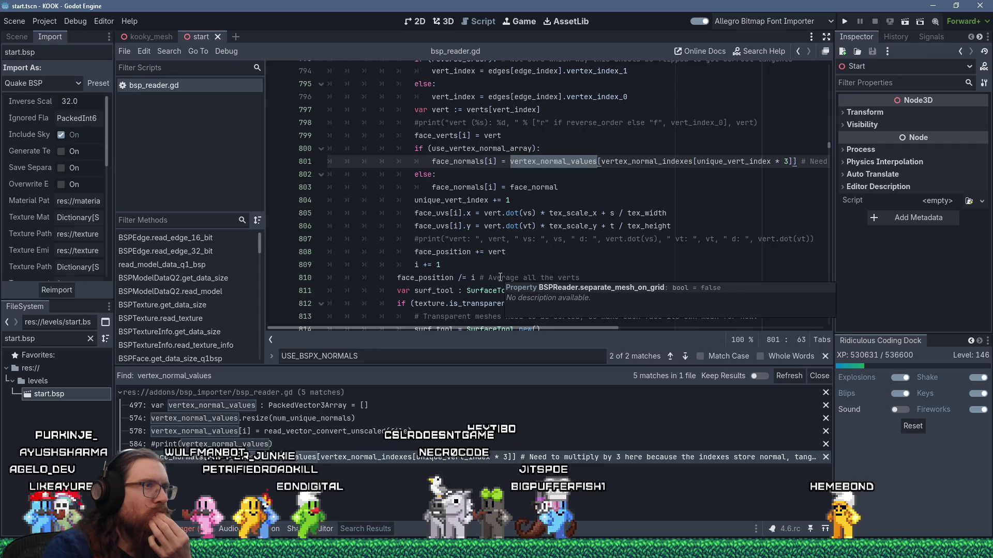
scroll(500, 278, "up", 1)
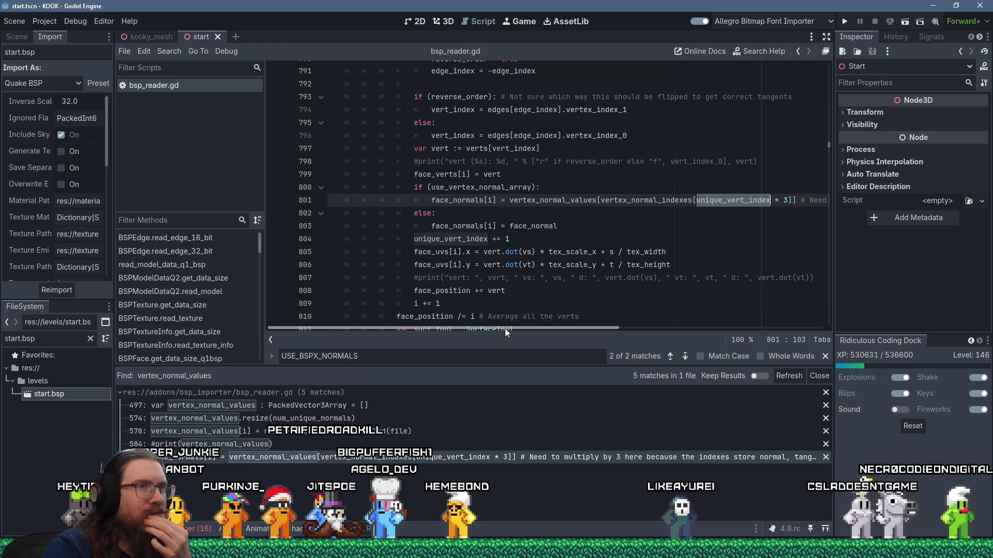
scroll(500, 308, "up", 2)
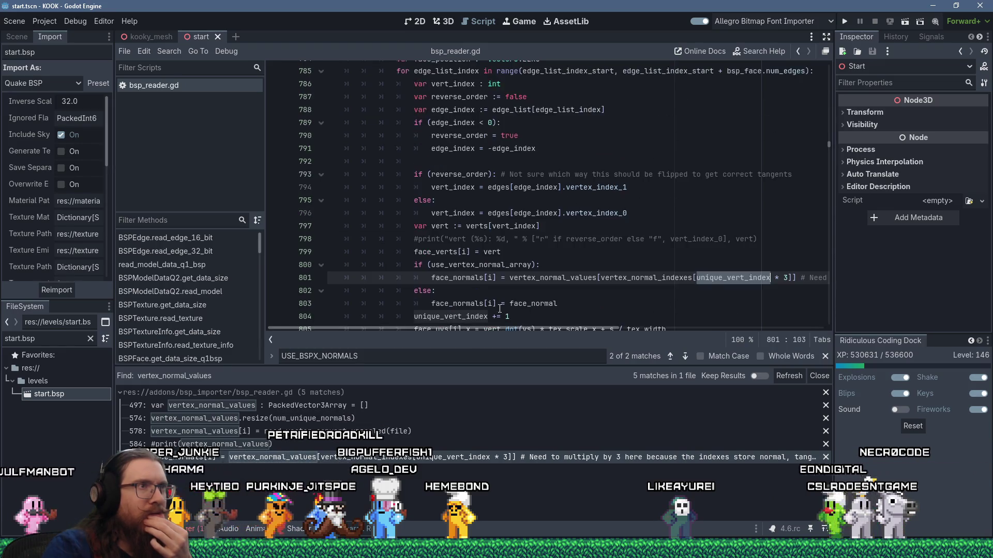
scroll(500, 308, "up", 1)
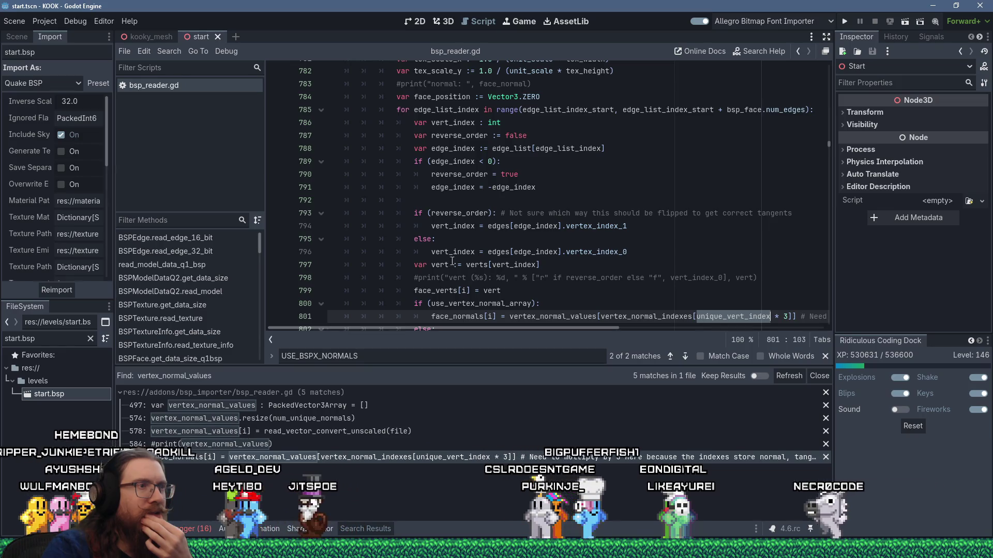
mouse_move(456, 226)
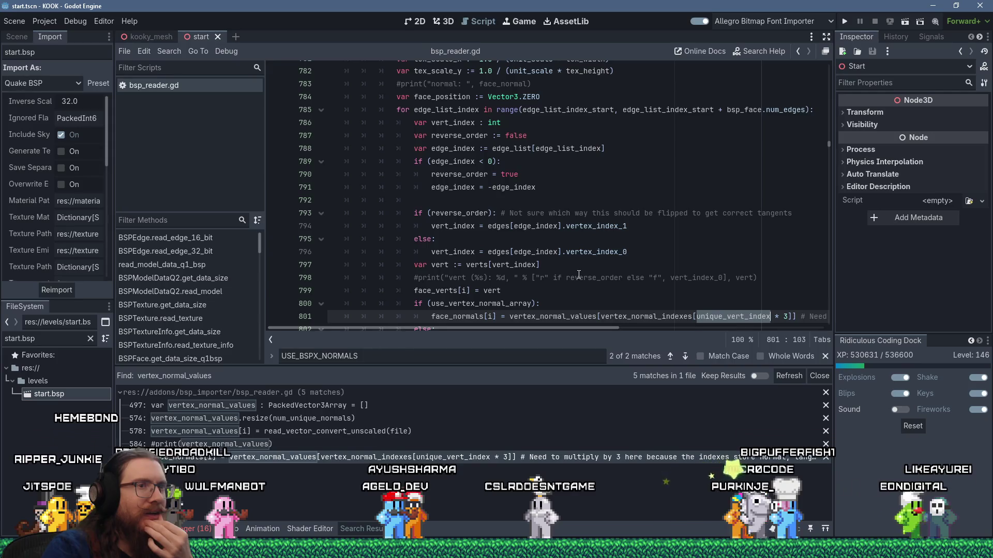
left_click(636, 291)
Step: In the bsp_importer_addon window, open bsp_reader.gd in the script editor
key("alt+Tab")
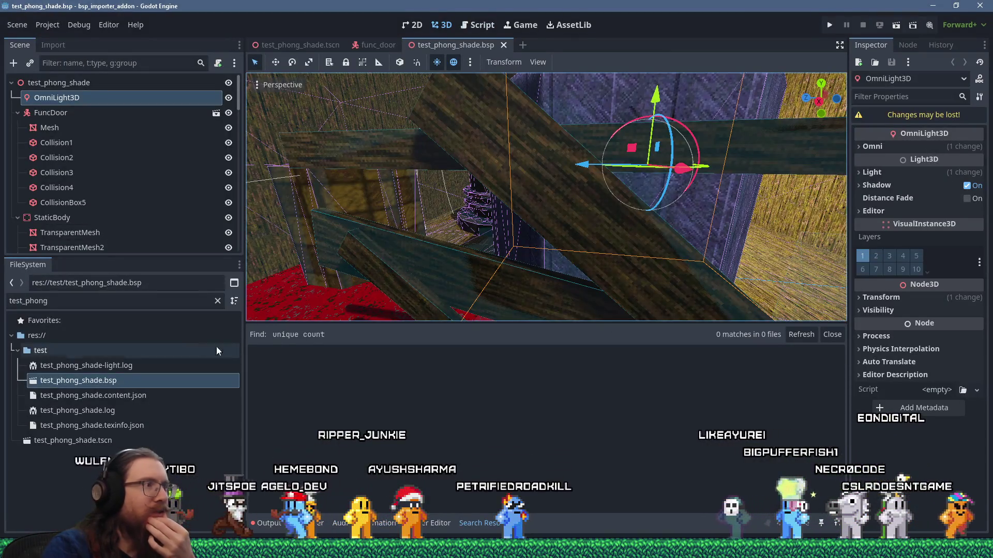
left_click(490, 29)
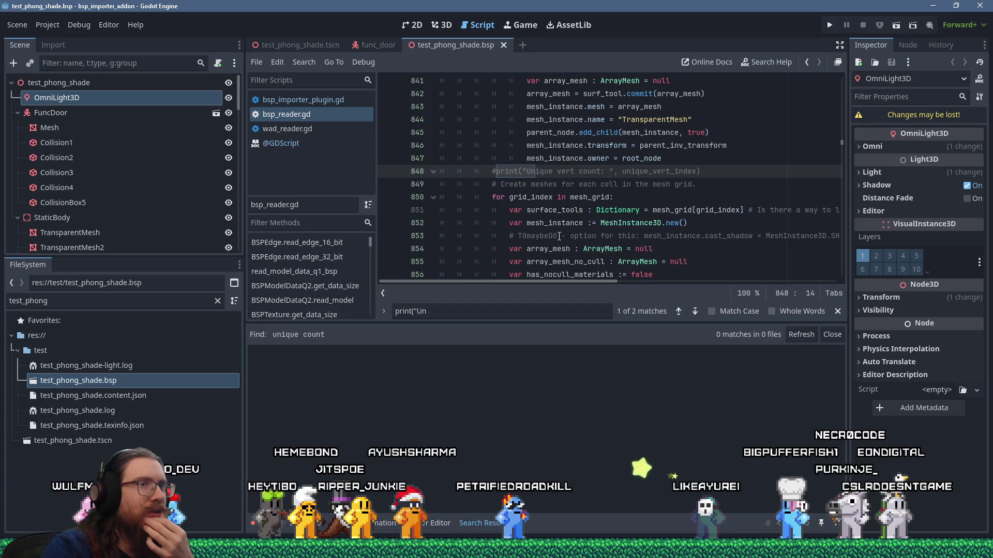
left_click(302, 118)
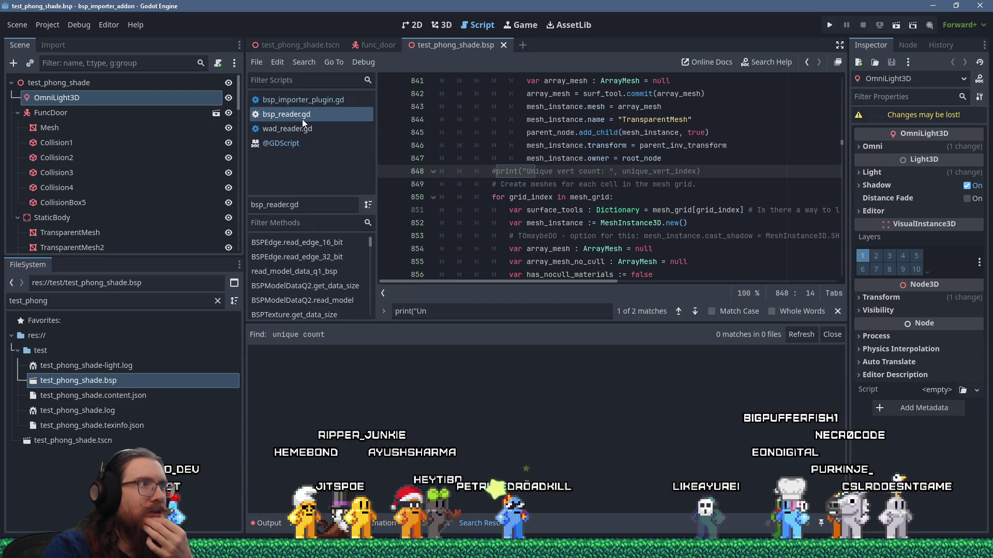
scroll(656, 199, "down", 1)
left_click(656, 200)
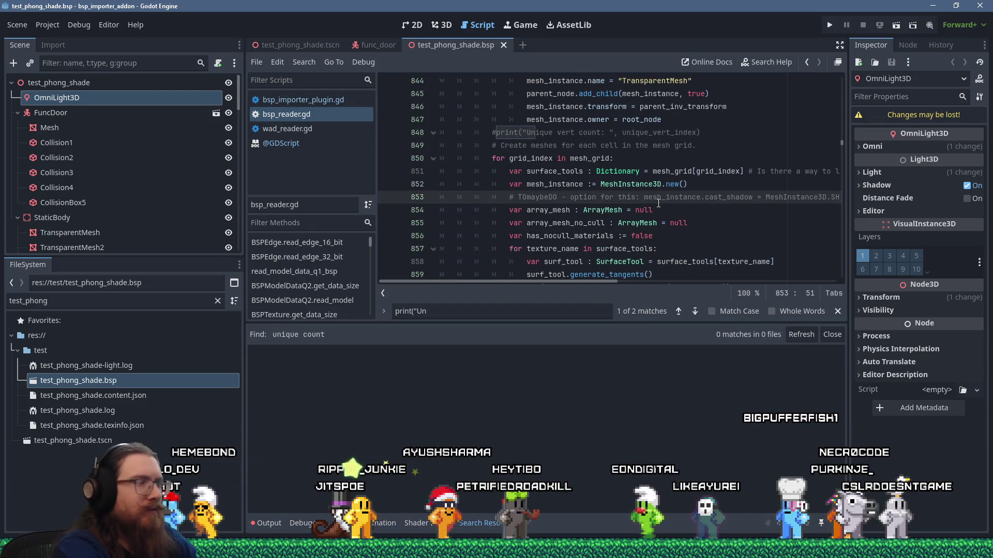
Step: Search the script for 'unique_vert_index'
key("ctrl+f")
type("vert_index")
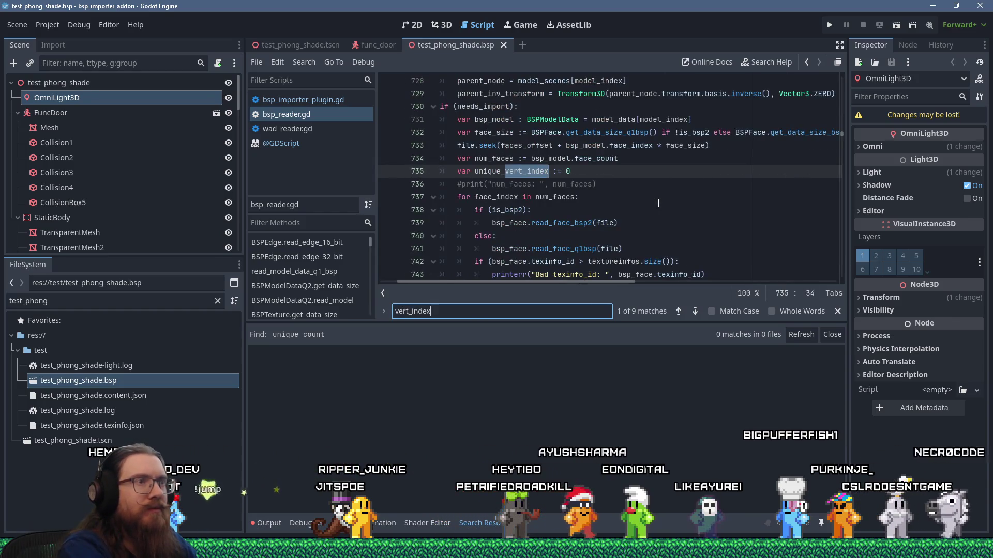
key("Return")
key("Home")
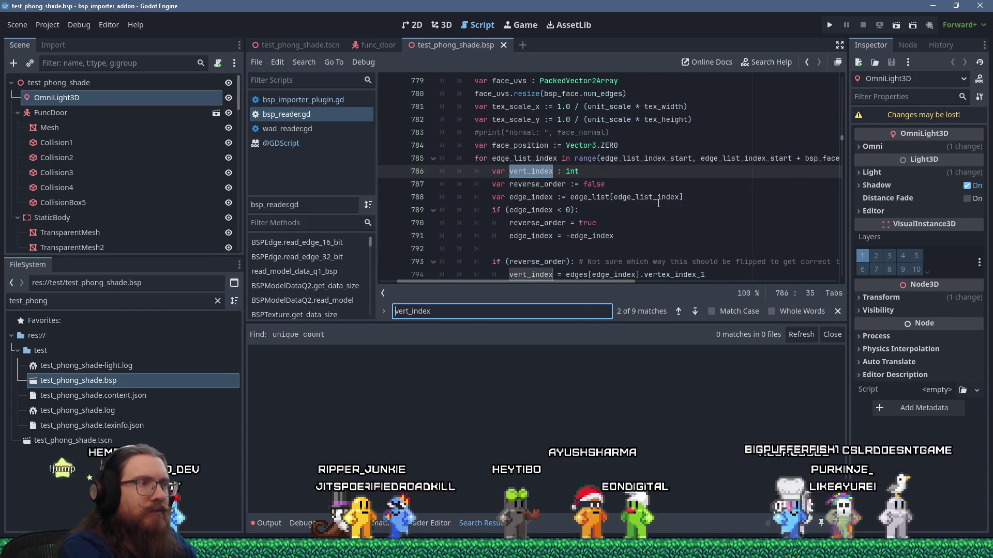
type("unique_")
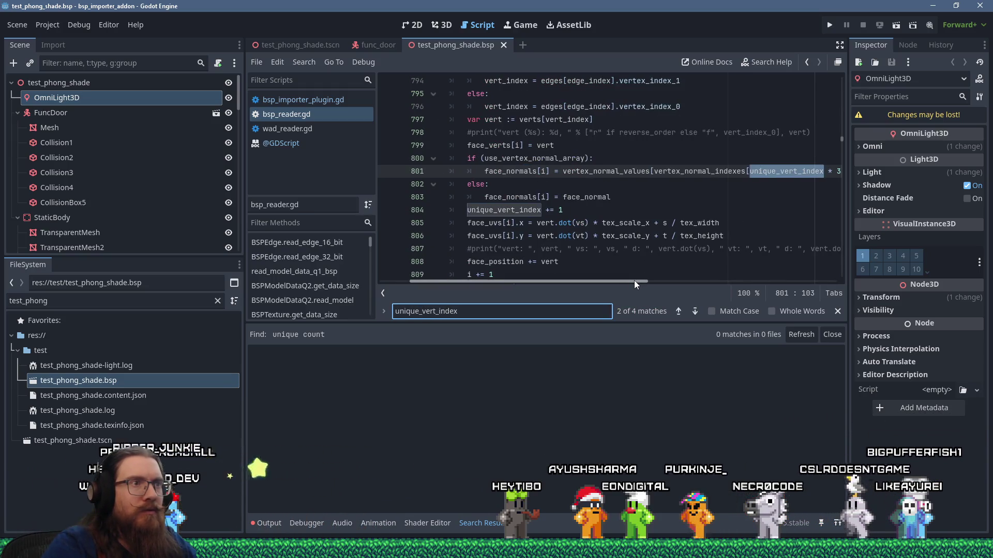
Step: Resize the panels to show more code and place the caret on unique_vert_index at line 801
left_click_drag(632, 280, 627, 280)
left_click_drag(638, 323, 641, 406)
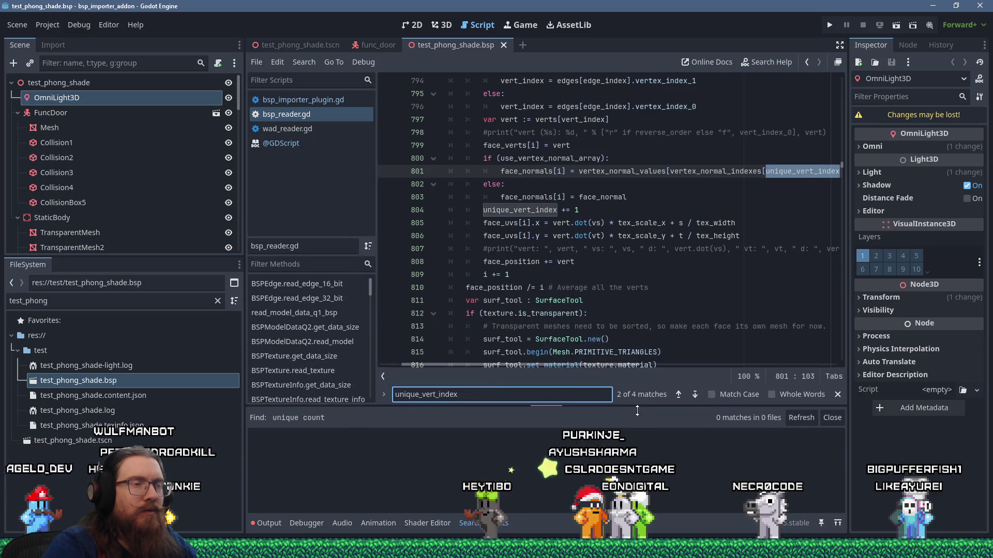
scroll(681, 330, "up", 1)
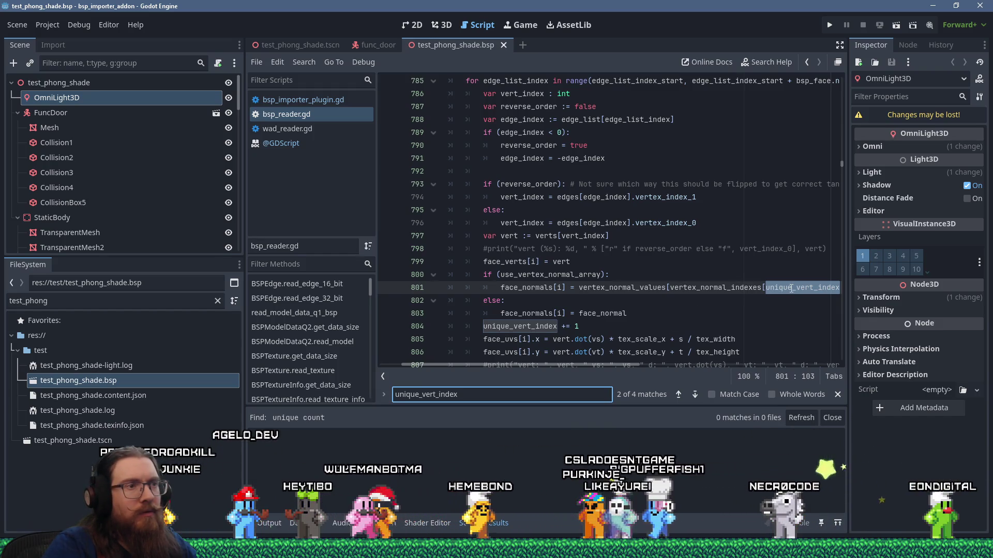
scroll(666, 318, "down", 1)
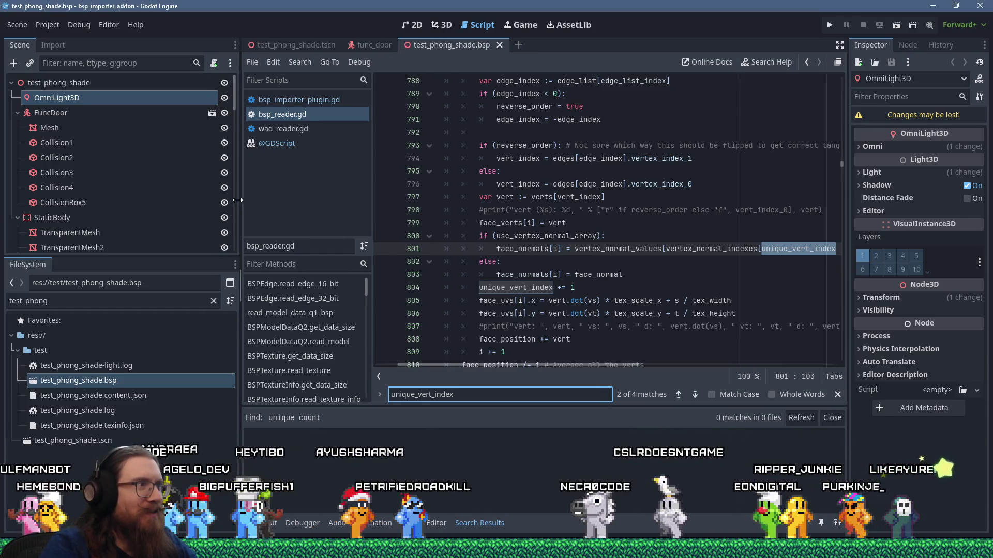
left_click_drag(246, 199, 182, 198)
left_click(730, 250)
mouse_move(702, 249)
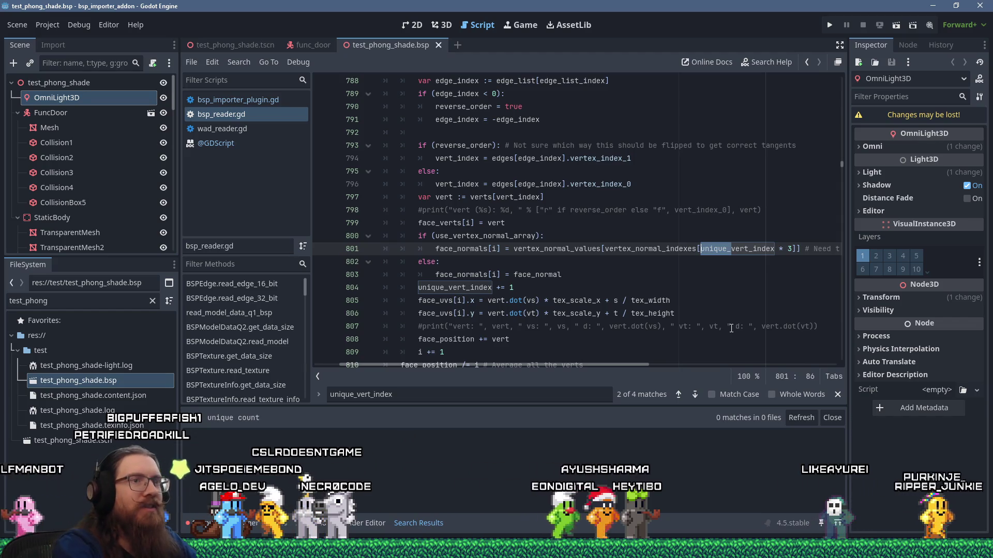
Step: Remove 'unique_' so line 801 uses vert_index, save, and dismiss the alert
key("BackSpace")
key("ctrl+s")
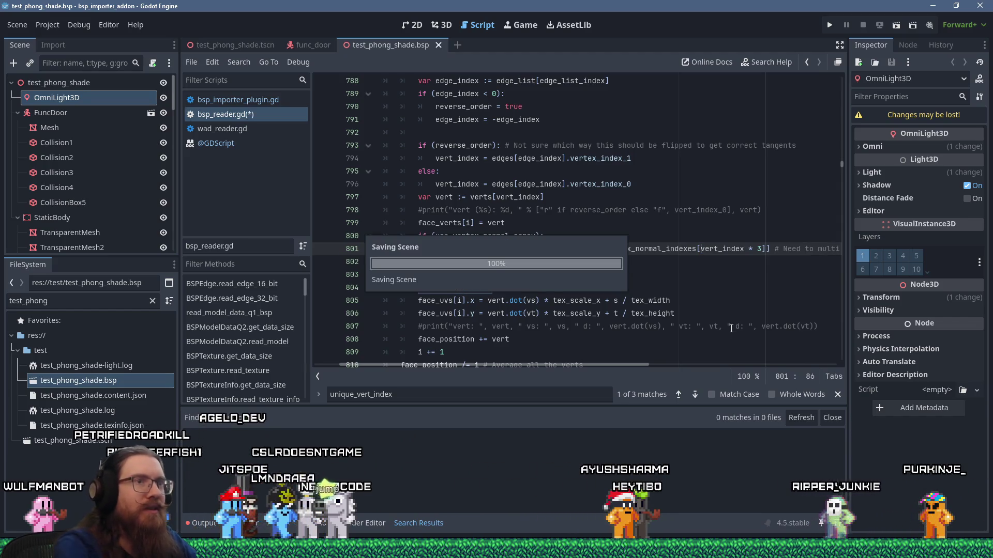
left_click(514, 288)
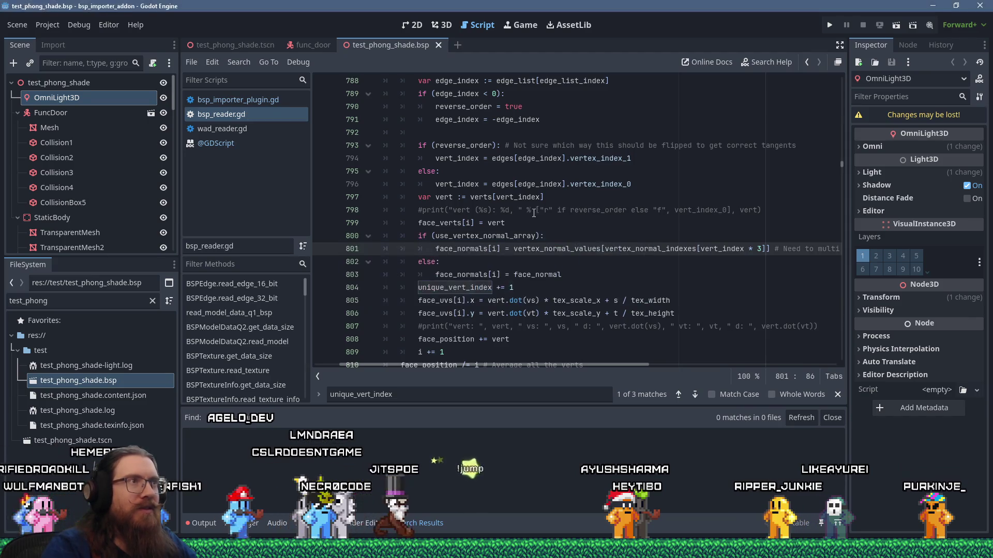
Step: Reimport test_phong_shade.bsp in the 3D view and orbit in to check the beams' shading
left_click(449, 25)
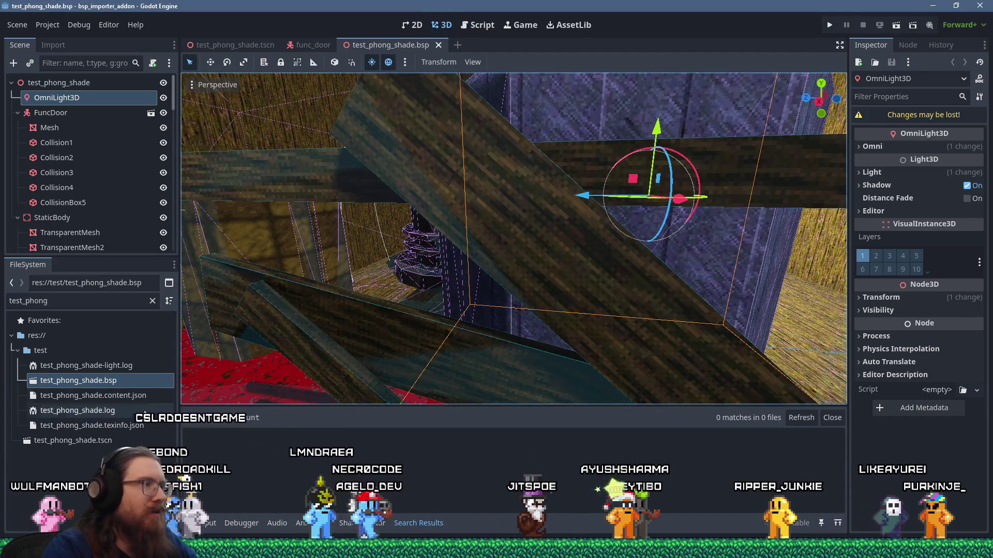
right_click(77, 383)
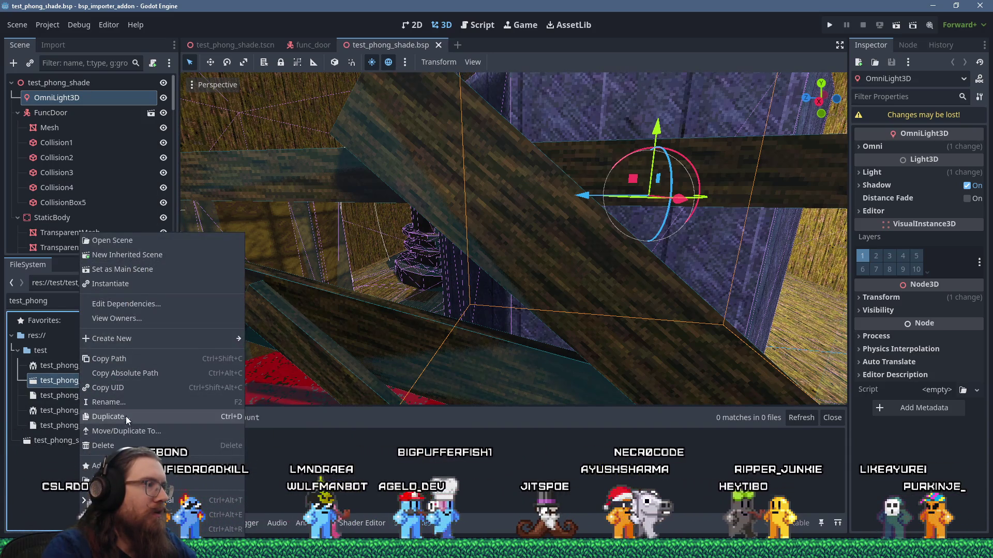
left_click(207, 481)
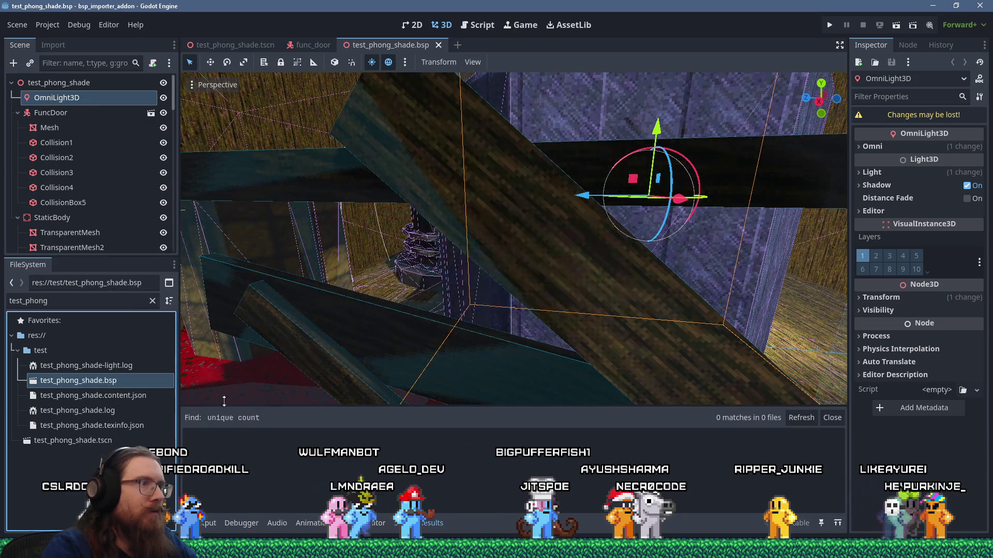
scroll(374, 334, "down", 5)
scroll(427, 312, "up", 4)
mouse_move(427, 313)
left_mouse_down()
mouse_move(357, 335)
mouse_move(410, 305)
mouse_move(504, 357)
mouse_move(455, 324)
mouse_move(493, 346)
mouse_move(482, 250)
mouse_move(521, 191)
mouse_move(516, 183)
mouse_move(390, 201)
mouse_move(380, 213)
mouse_move(342, 209)
left_mouse_up()
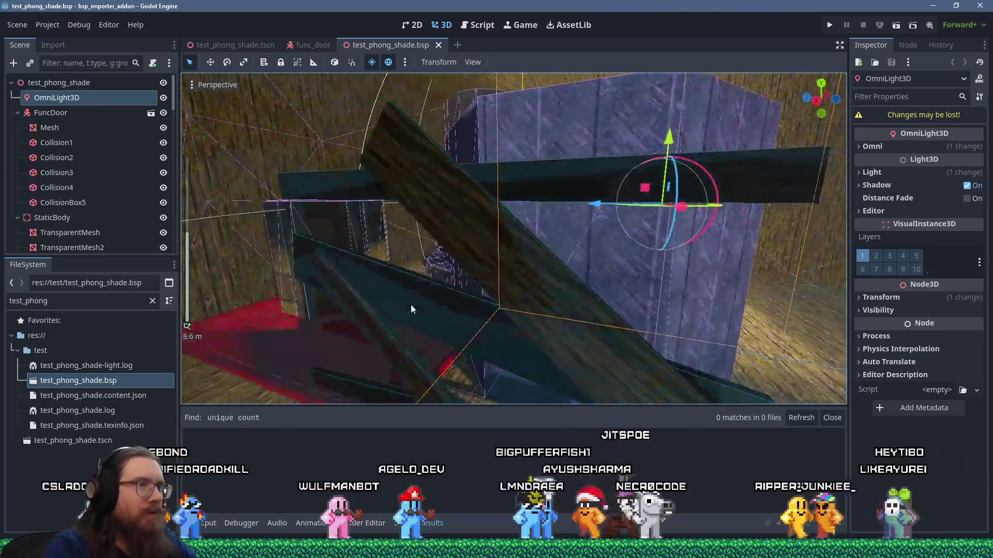
scroll(410, 309, "down", 2)
scroll(357, 207, "up", 2)
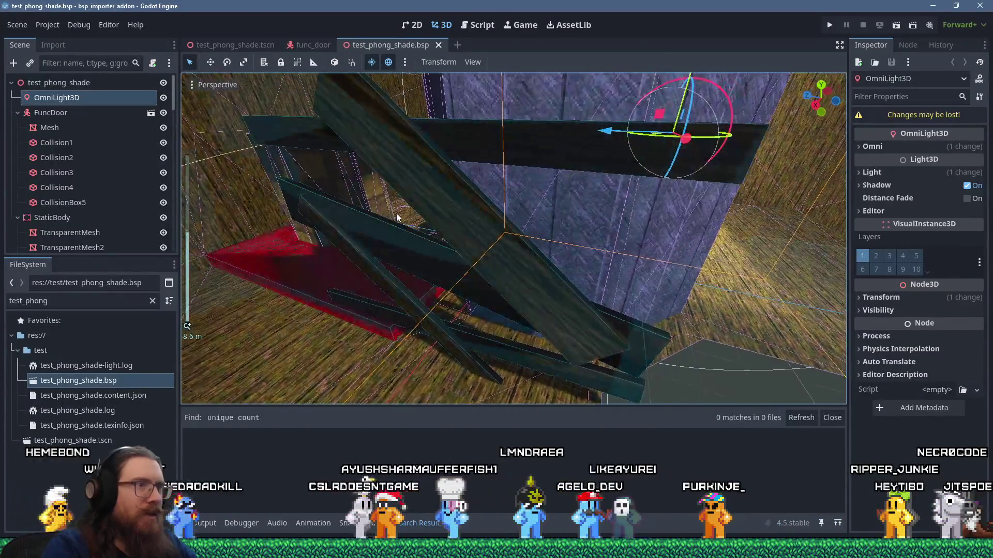
scroll(400, 222, "up", 1)
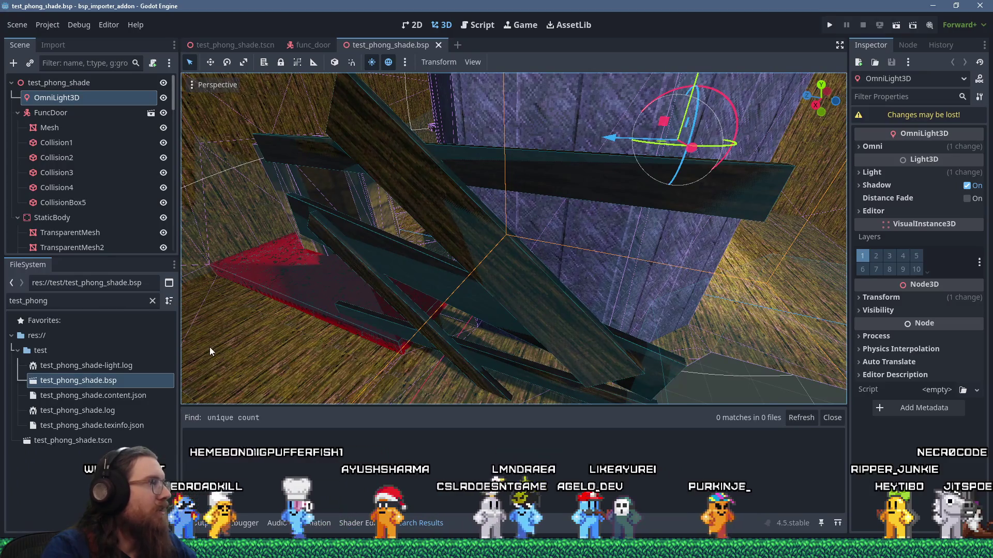
key("super+Tab")
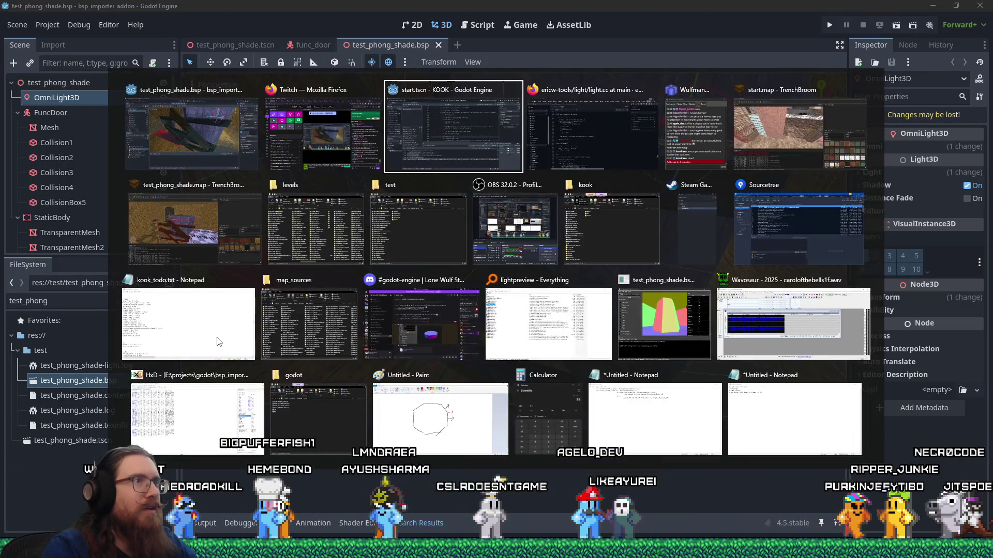
Step: In the KOOK project, try a parenthesis before vert_index on line 801, then undo it
left_click(453, 134)
scroll(499, 300, "down", 2)
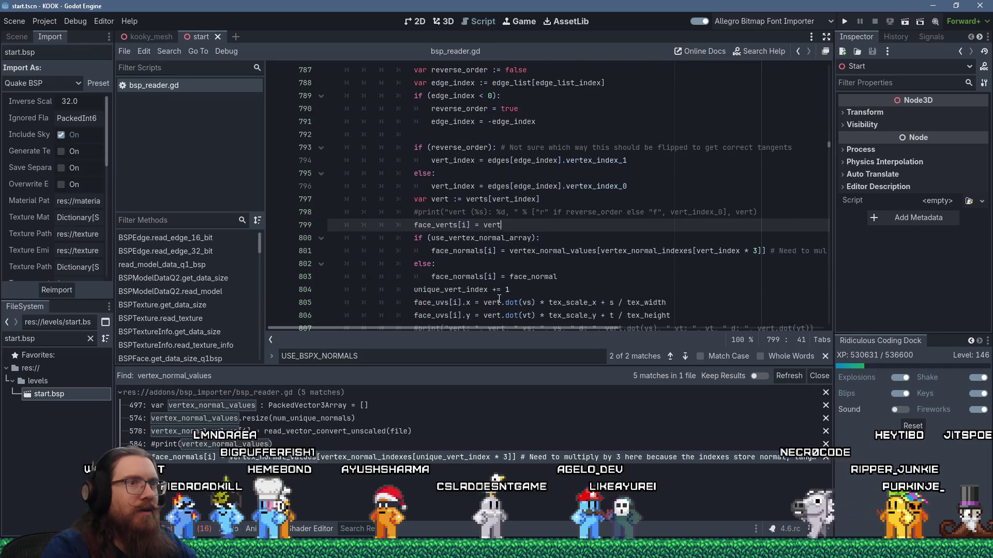
left_click(697, 251)
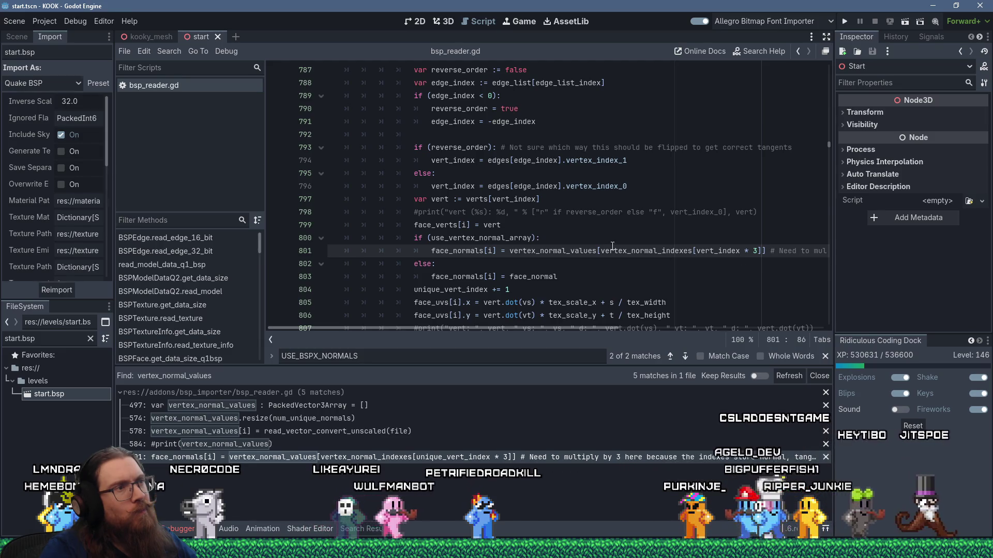
scroll(612, 247, "up", 2)
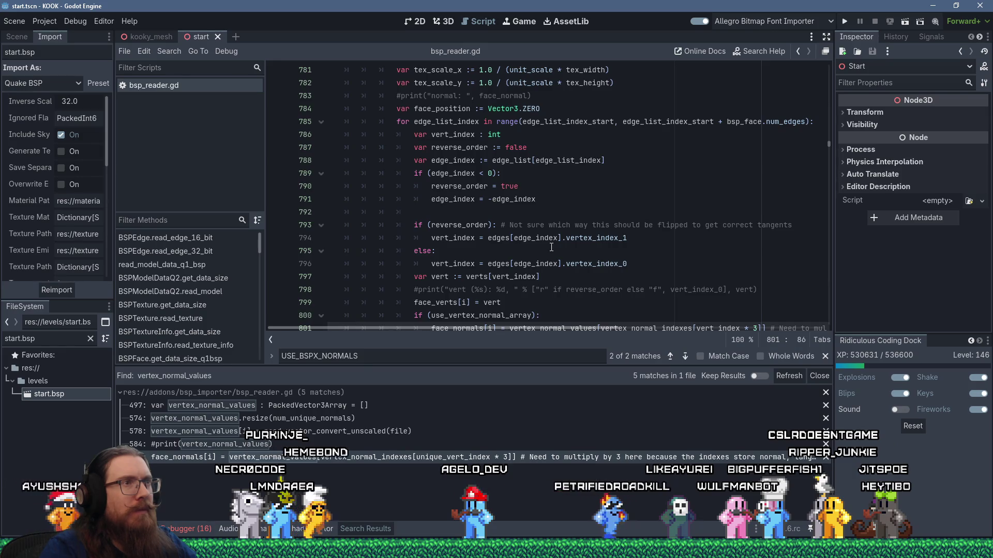
scroll(551, 247, "down", 2)
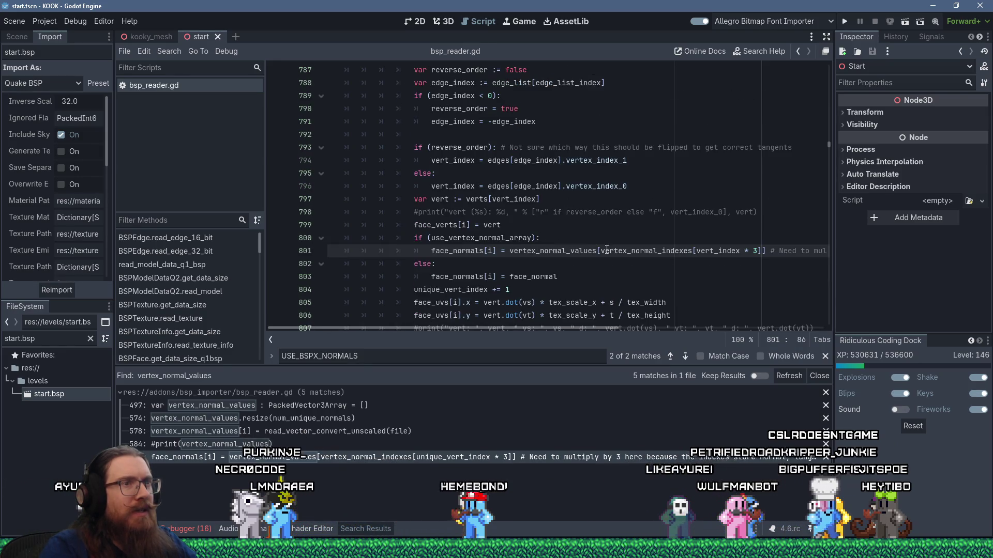
scroll(685, 262, "up", 2)
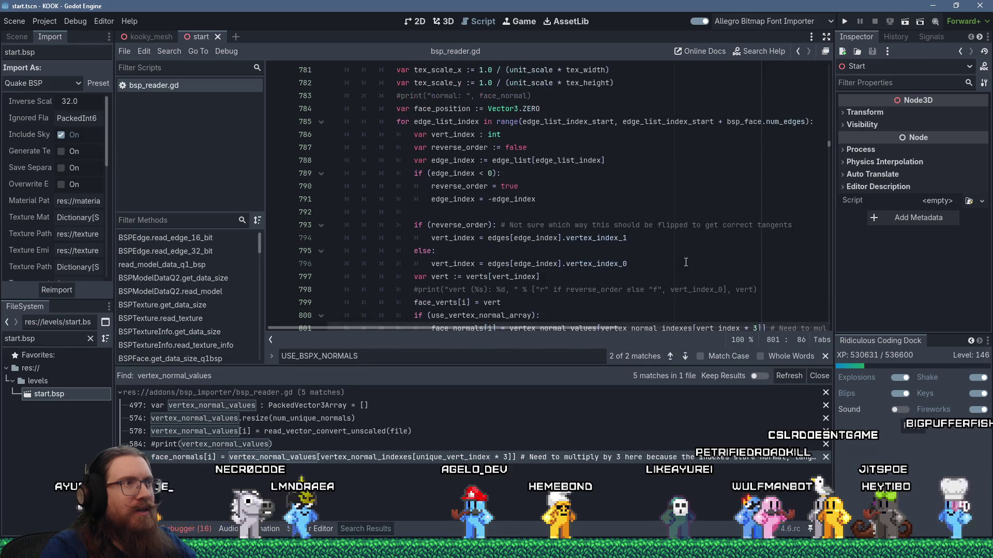
scroll(685, 262, "down", 1)
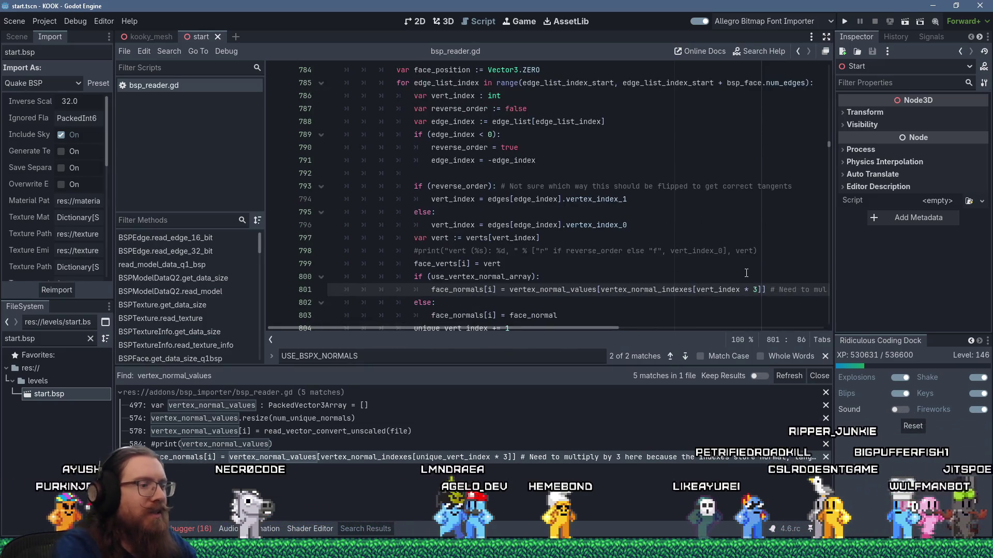
type("(")
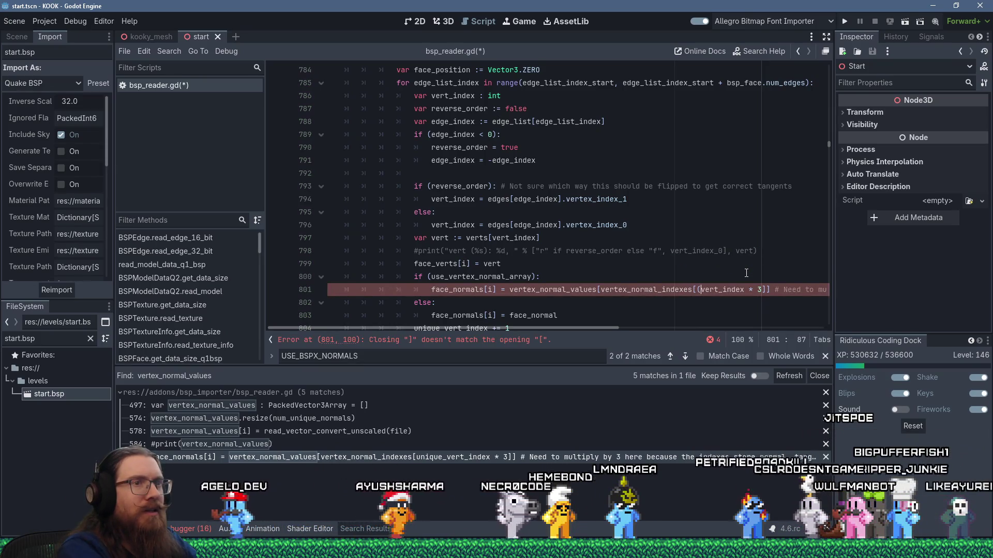
key("ctrl+z")
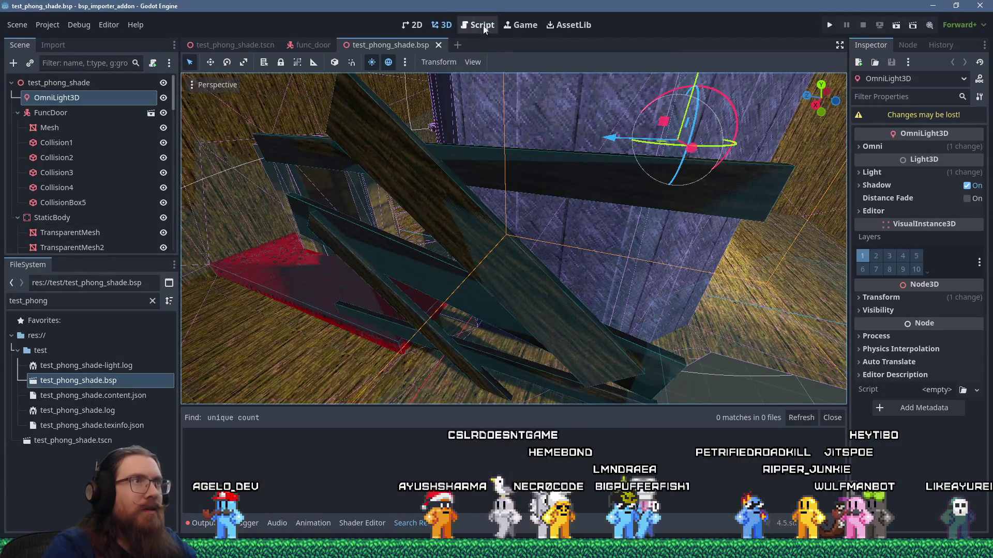
Step: Replace vert_index with edge_list_index on line 801, save, and dismiss the format alert
left_click(485, 31)
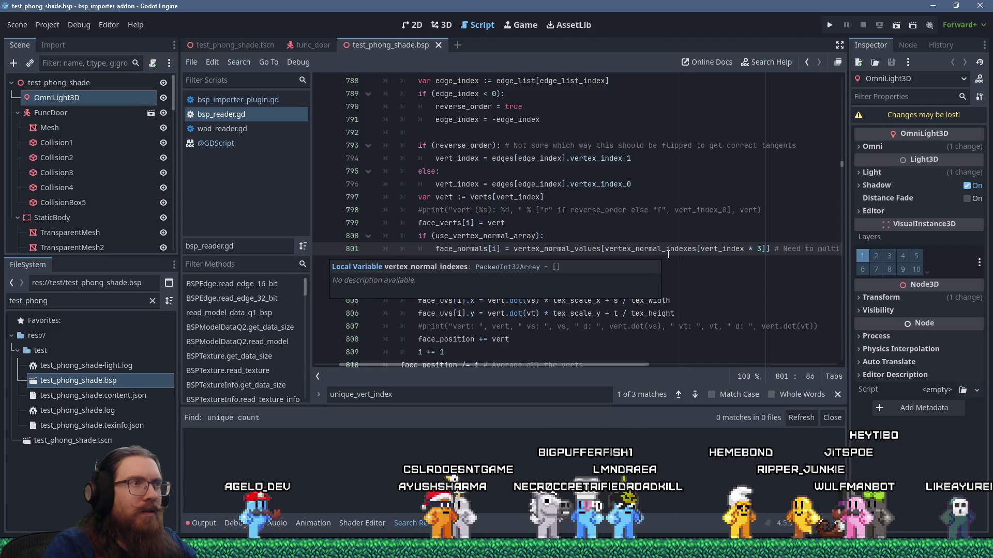
scroll(718, 284, "up", 2)
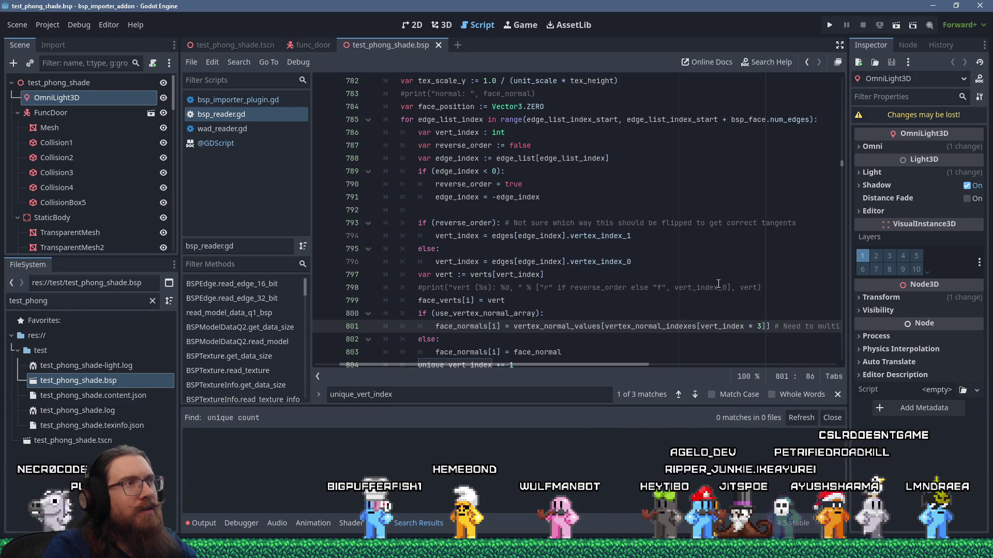
double_click(711, 327)
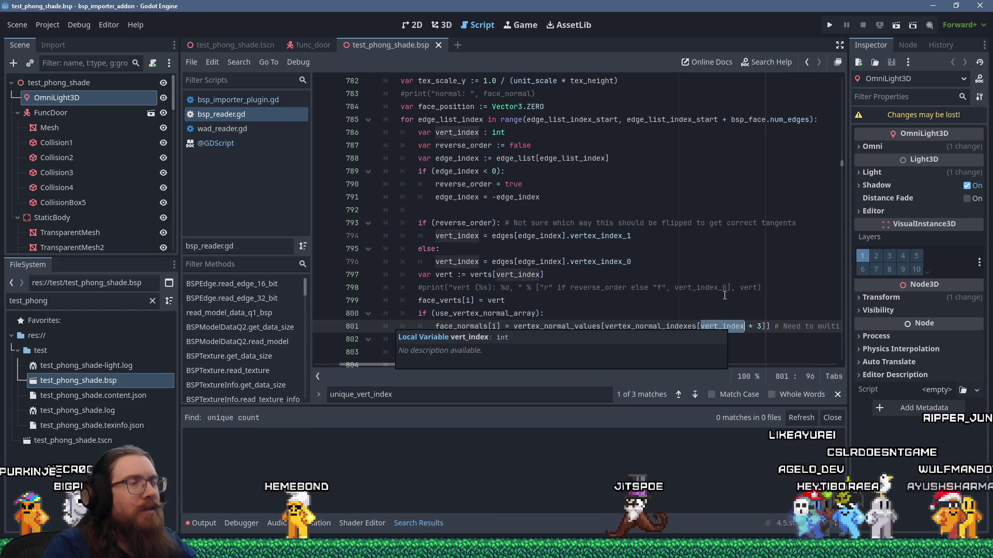
type("edge")
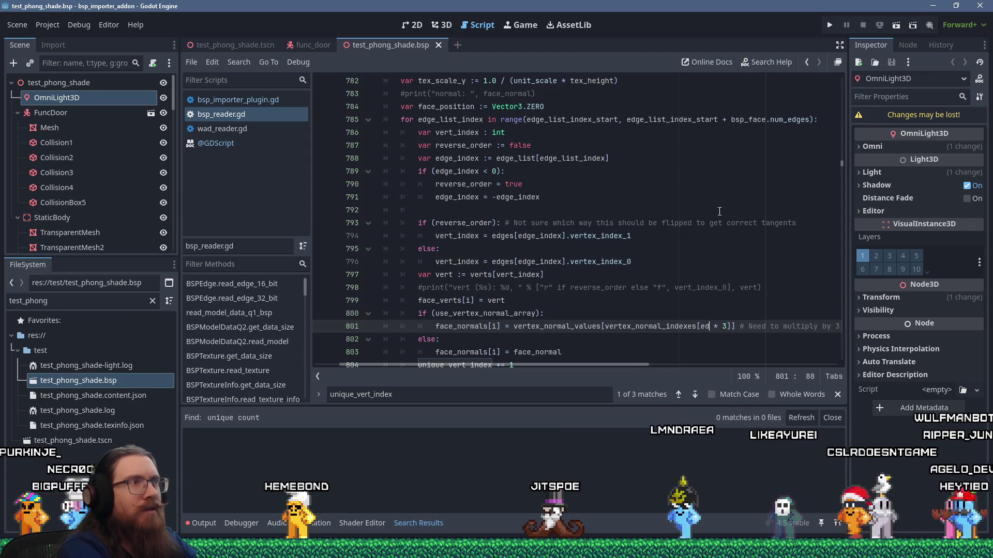
type("_list_index")
key("ctrl+s")
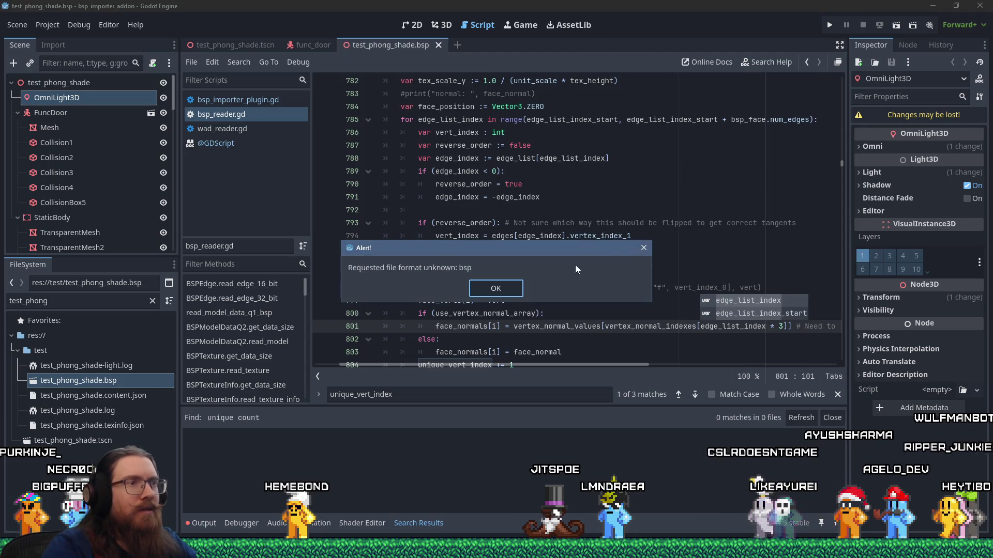
left_click(643, 248)
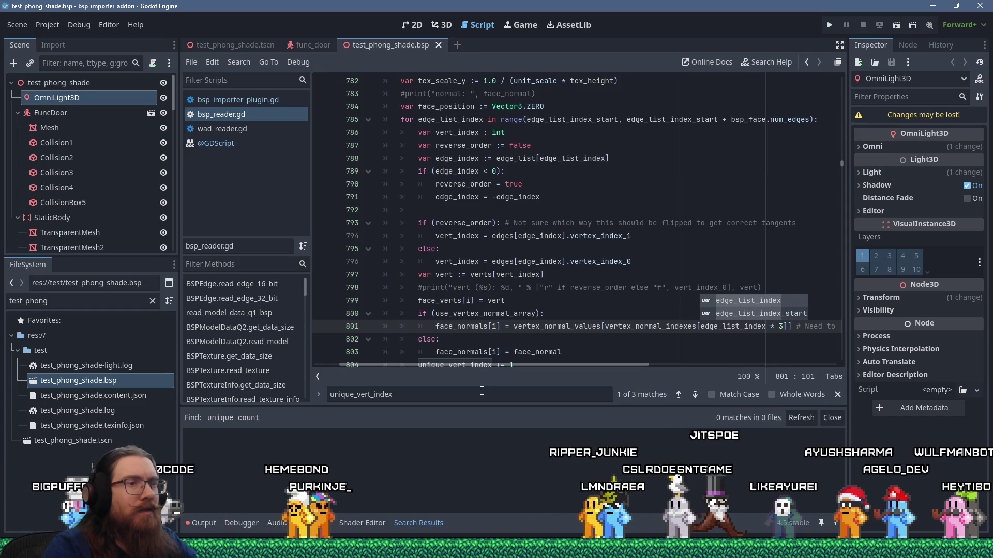
right_click(116, 382)
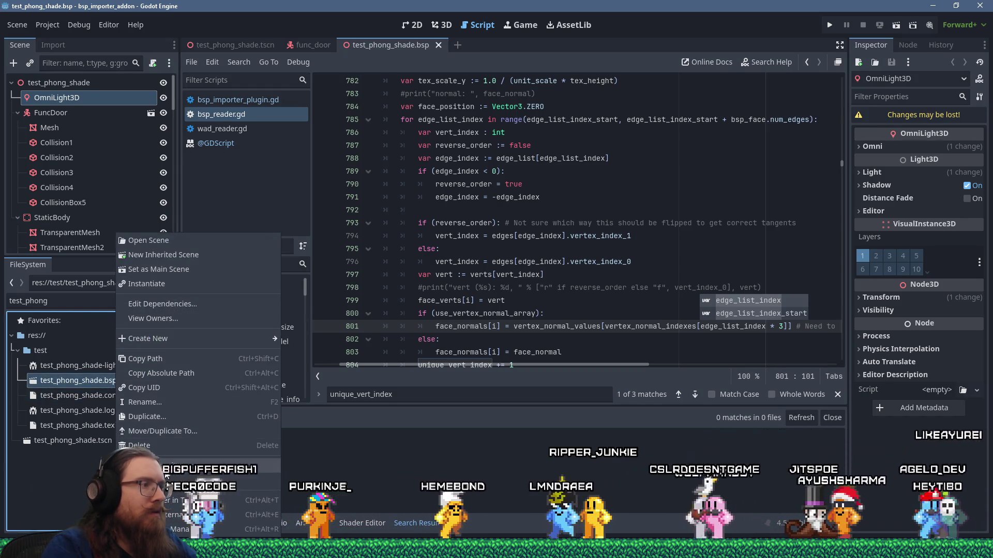
Step: Reimport test_phong_shade.bsp and raise the OmniLight3D above the pillar to inspect its shading
left_click(197, 472)
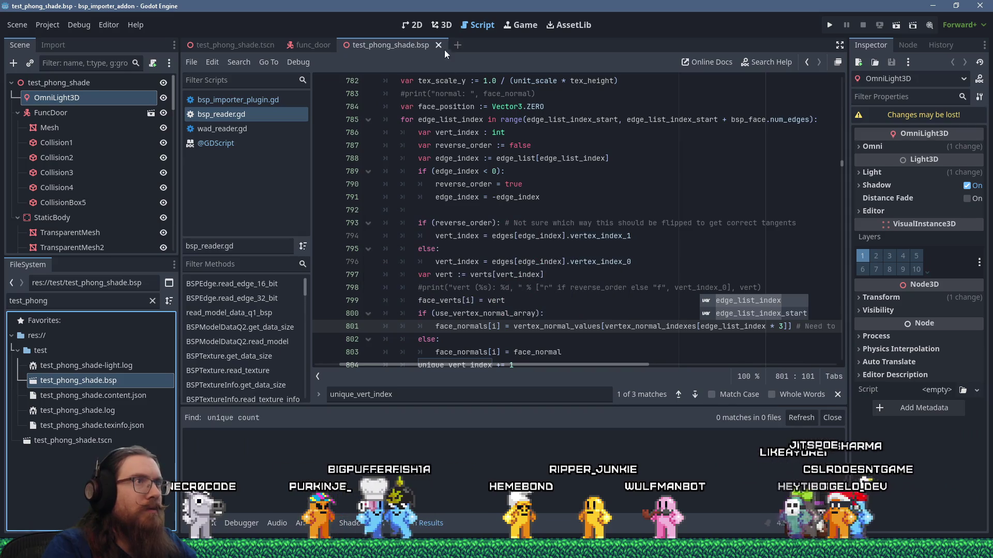
scroll(453, 242, "down", 5)
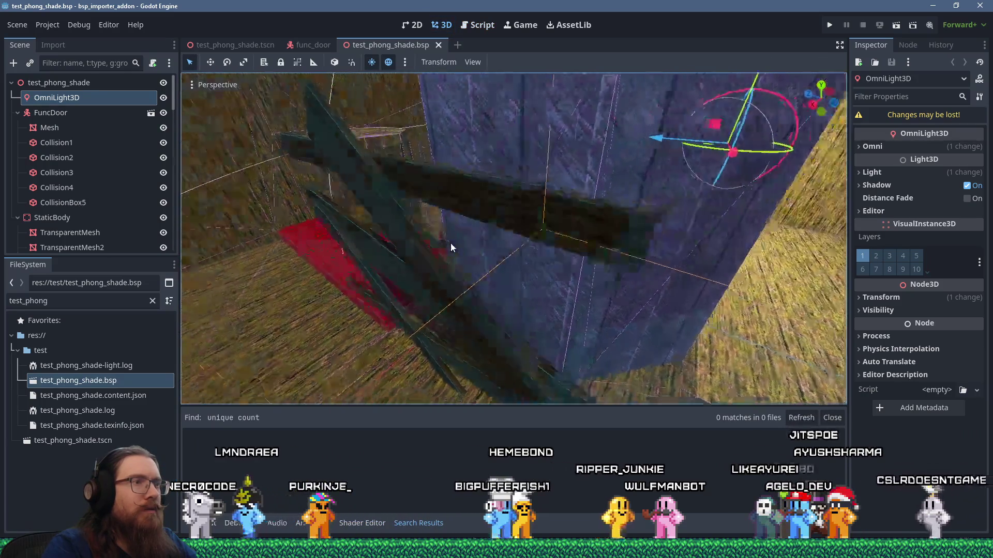
scroll(348, 237, "down", 3)
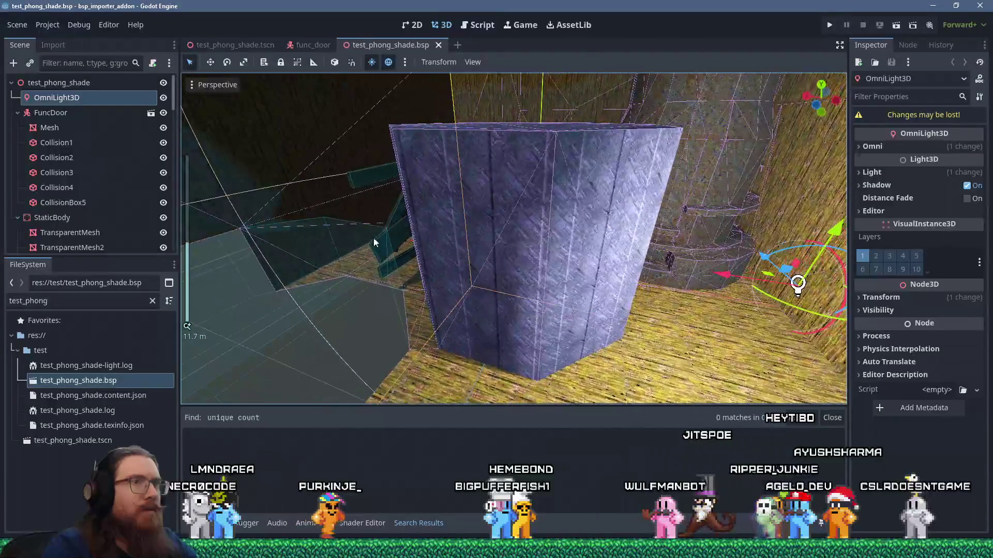
mouse_move(428, 213)
left_mouse_down()
mouse_move(377, 251)
mouse_move(370, 294)
mouse_move(397, 259)
left_mouse_up()
mouse_move(498, 228)
left_mouse_down()
mouse_move(506, 178)
mouse_move(519, 165)
left_mouse_up()
mouse_move(508, 270)
left_mouse_down()
mouse_move(509, 206)
mouse_move(509, 242)
mouse_move(509, 233)
left_mouse_up()
scroll(563, 338, "up", 5)
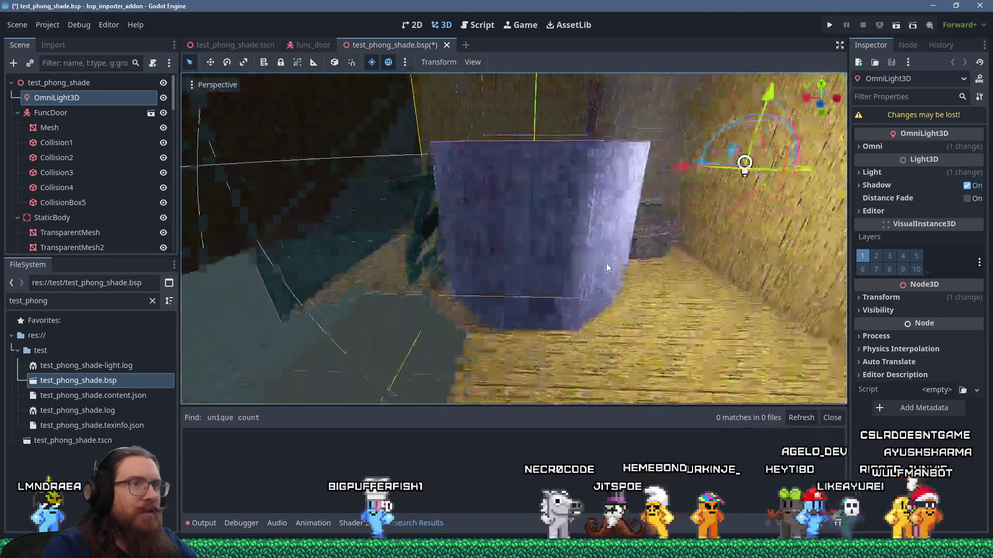
mouse_move(560, 334)
left_mouse_down()
mouse_move(576, 272)
mouse_move(543, 228)
mouse_move(489, 306)
mouse_move(514, 285)
mouse_move(576, 271)
left_mouse_up()
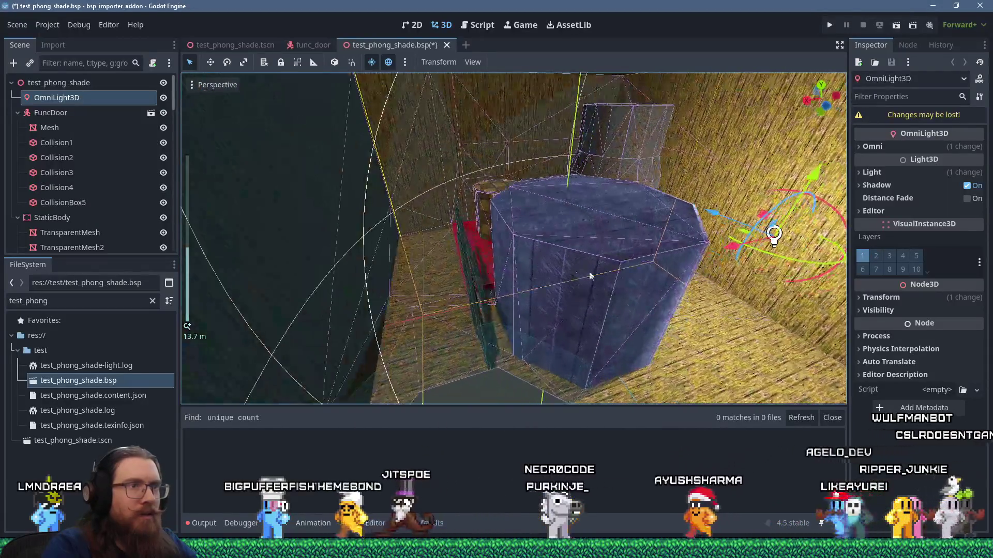
mouse_move(744, 234)
left_mouse_down()
mouse_move(445, 266)
mouse_move(465, 249)
mouse_move(448, 224)
mouse_move(600, 239)
mouse_move(552, 223)
mouse_move(435, 268)
mouse_move(476, 250)
left_mouse_up()
scroll(448, 224, "up", 3)
Step: Back in the KOOK project, reimport start.bsp and view its stairs and tower in 3D
key("alt+Tab")
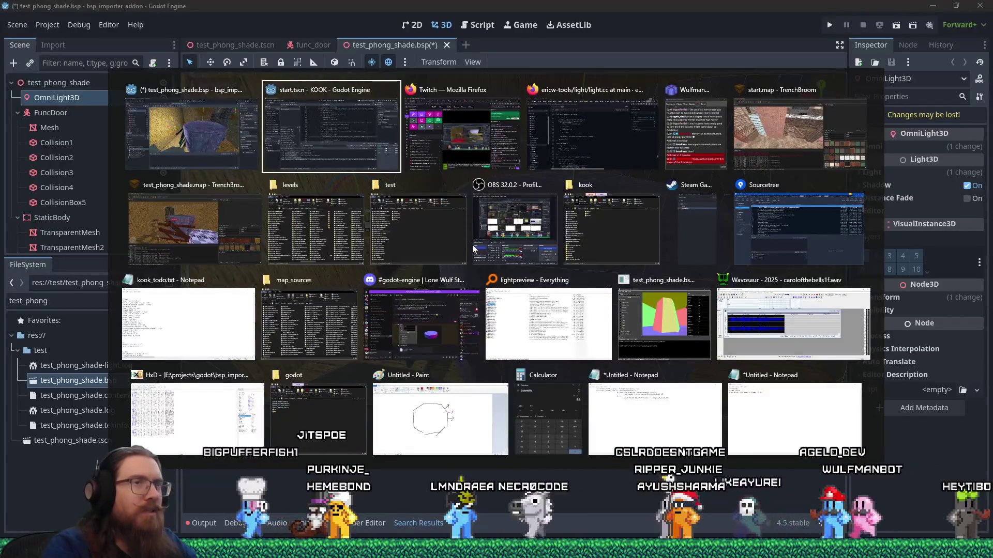
key("alt+Tab")
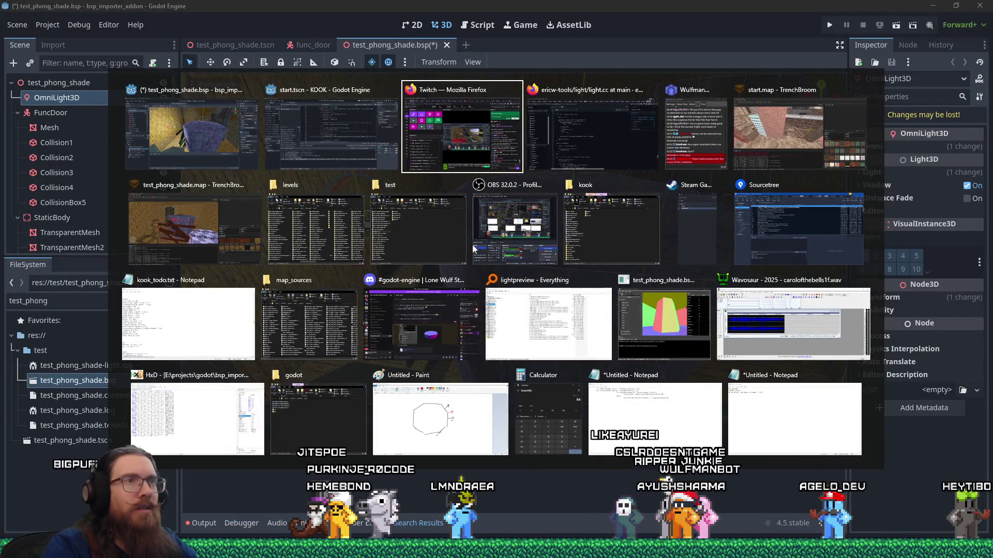
key("alt+shift+Tab")
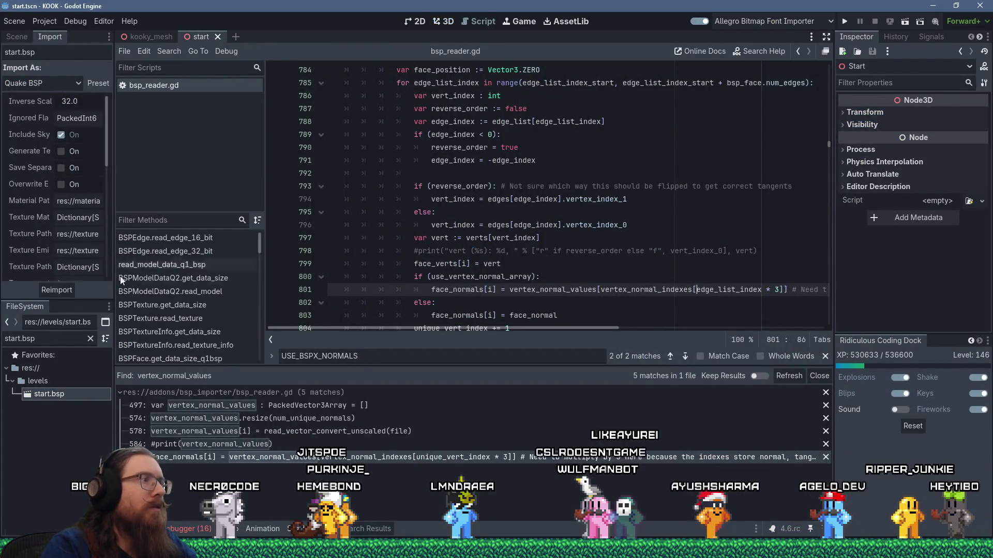
right_click(62, 394)
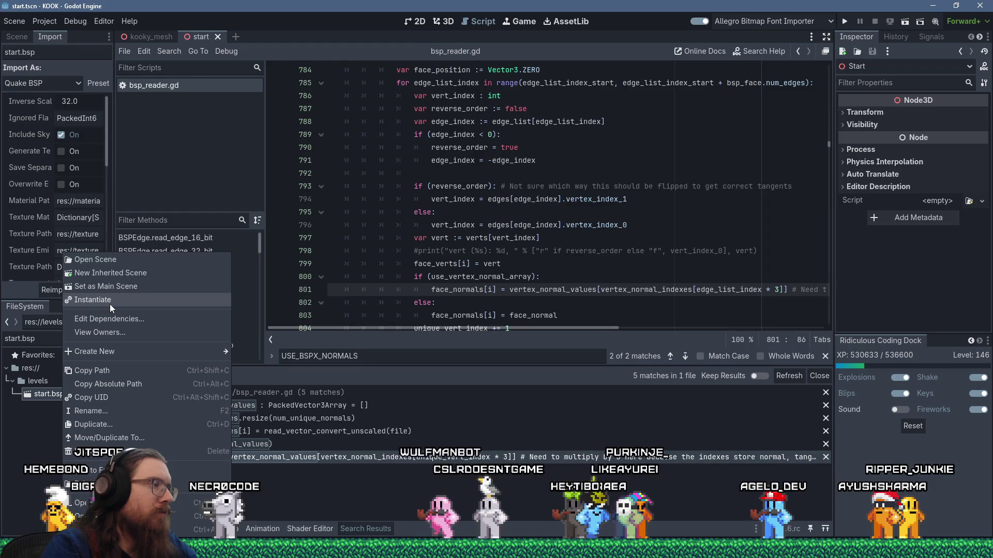
left_click(52, 290)
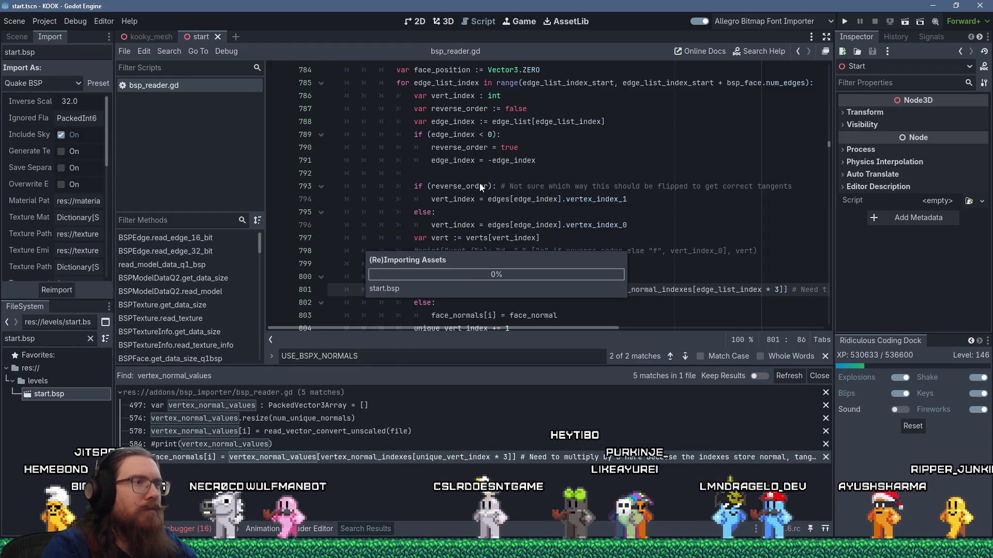
left_click(447, 23)
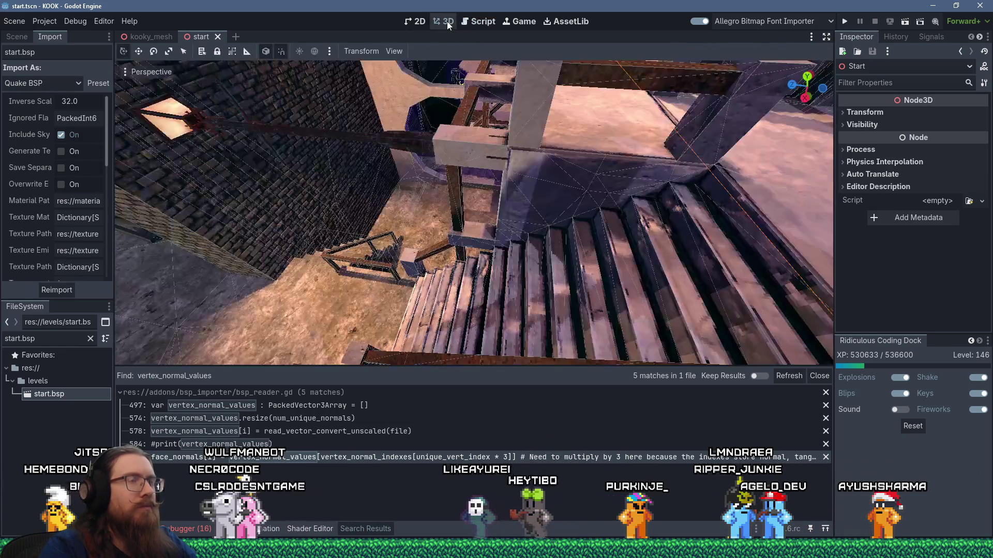
Step: Fly the 3D view along the brick wall and into the alley toward the boarded window
scroll(466, 181, "down", 3)
mouse_move(482, 172)
left_mouse_down()
mouse_move(510, 188)
mouse_move(514, 166)
mouse_move(507, 171)
mouse_move(532, 187)
mouse_move(534, 177)
mouse_move(584, 192)
left_mouse_up()
key("d")
mouse_move(479, 212)
left_mouse_down()
mouse_move(491, 195)
mouse_move(538, 197)
mouse_move(540, 223)
mouse_move(442, 232)
mouse_move(409, 260)
mouse_move(448, 263)
mouse_move(474, 224)
left_mouse_up()
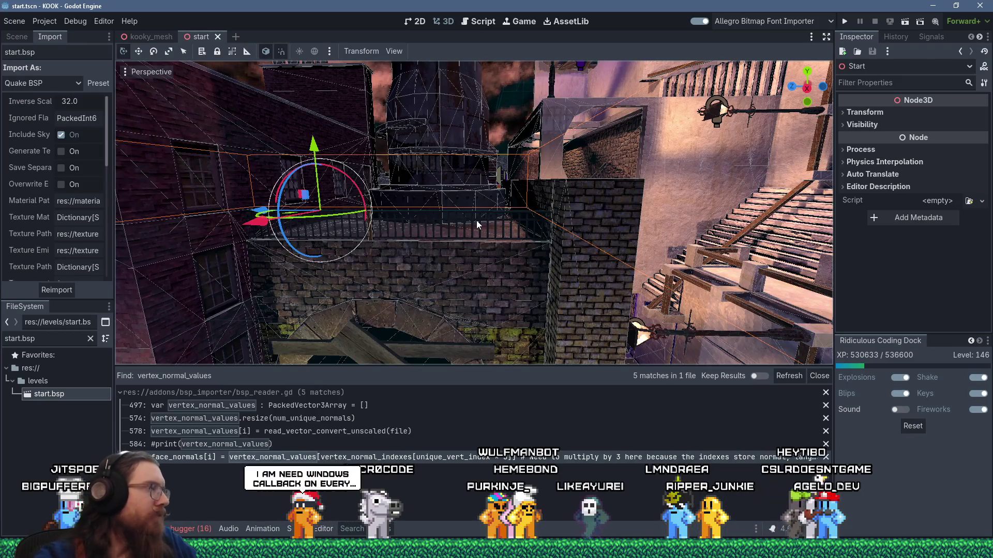
left_click_drag(406, 293, 427, 274)
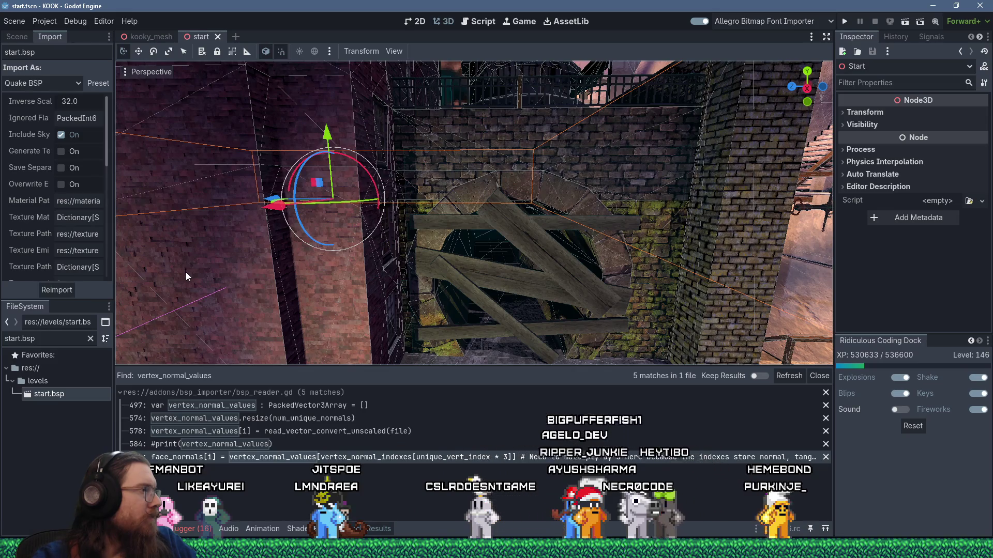
Step: Filter the FileSystem to 'sewer1' and reimport sewer1.bsp
scroll(431, 257, "down", 5)
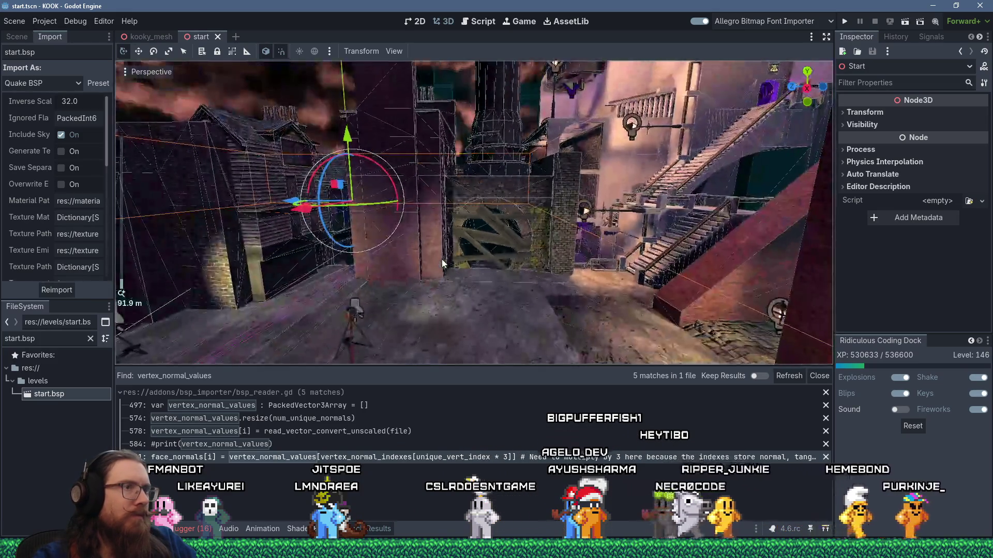
scroll(464, 266, "down", 5)
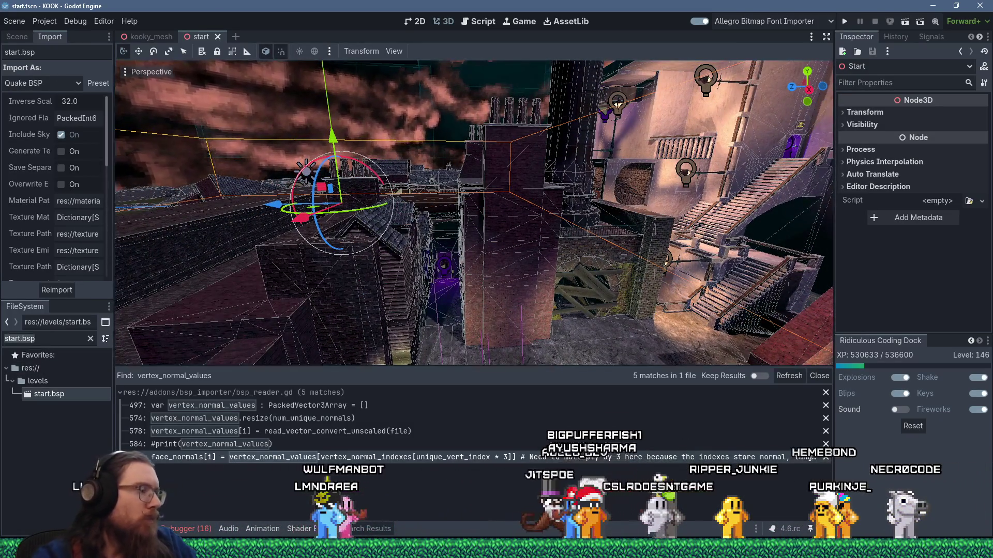
type("sewer1")
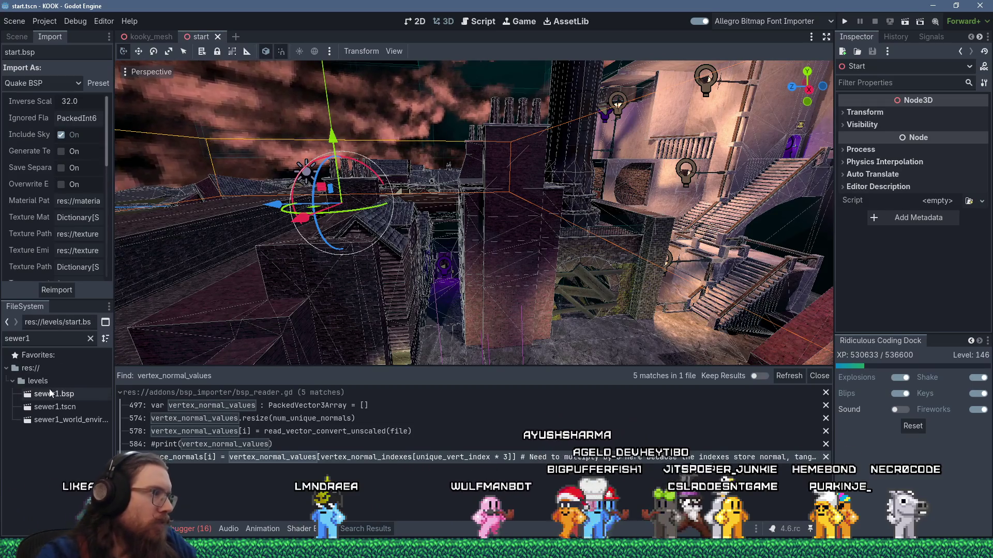
right_click(52, 394)
left_click(77, 484)
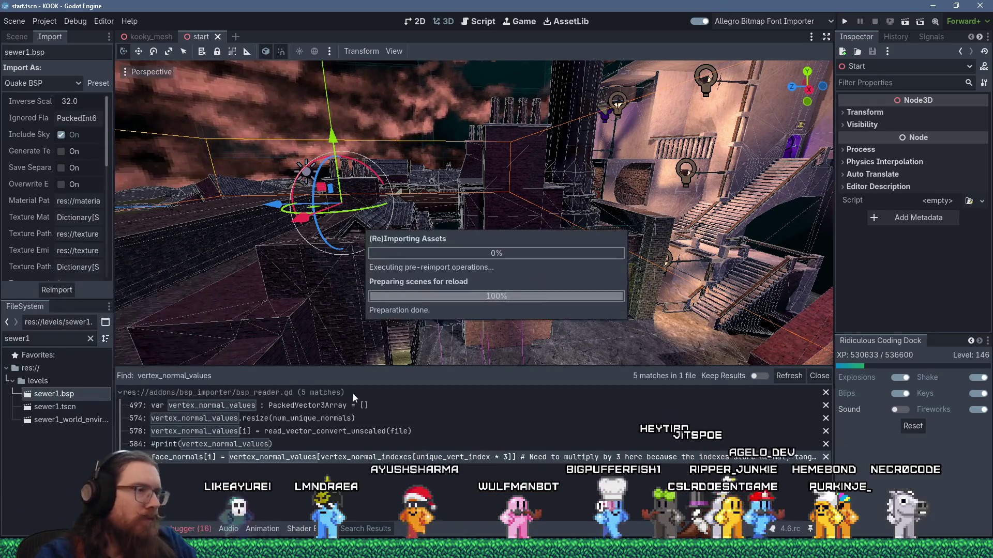
key("alt+Tab")
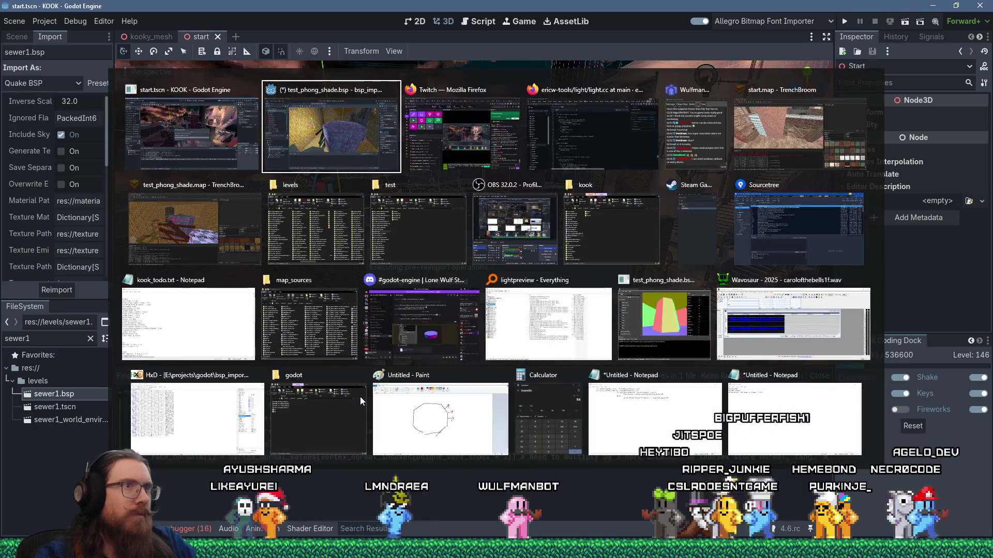
Step: Check light.cc in Firefox, show bsp_reader.gd in Godot's Script view, then bring up Sourcetree
key("alt+Tab")
key("alt+Tab")
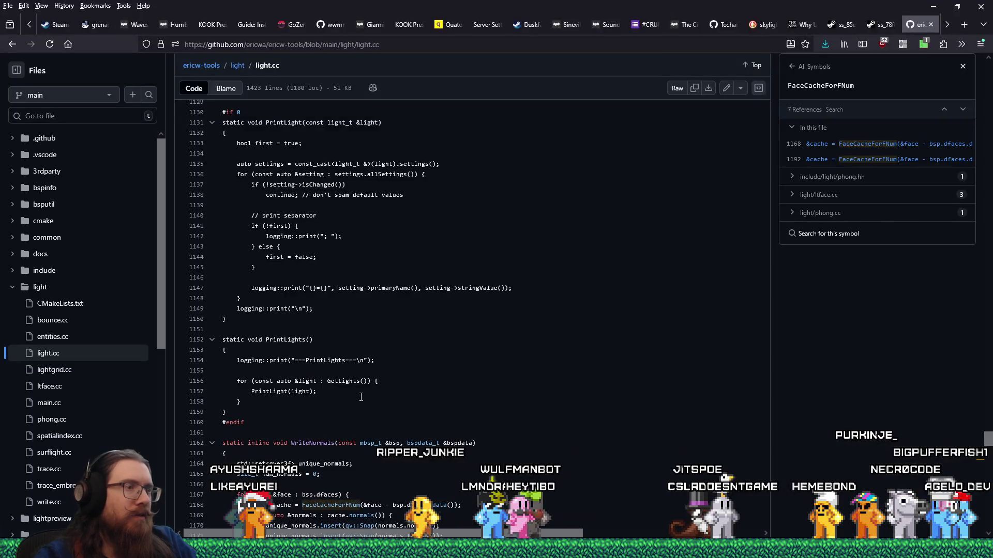
key("alt+Tab")
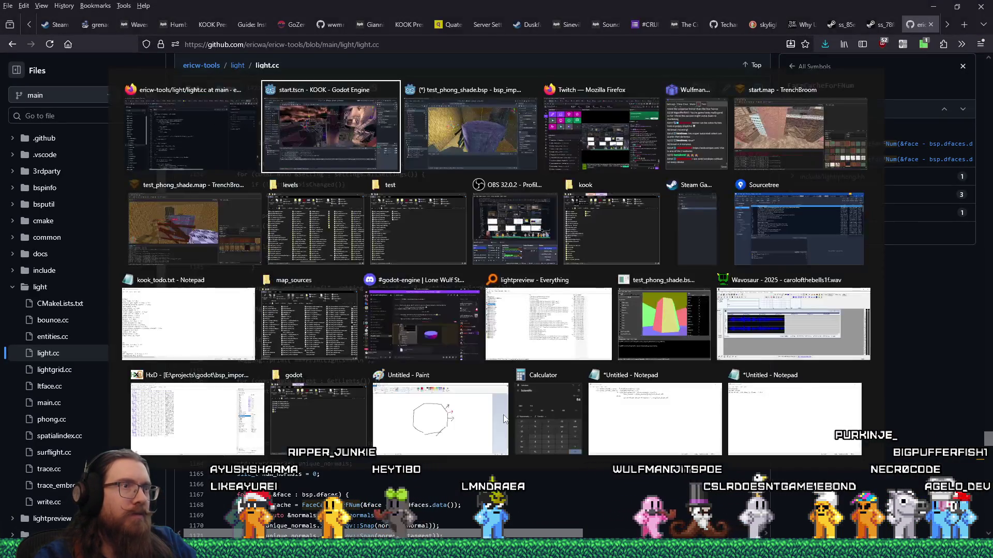
key("Tab")
key("Tab")
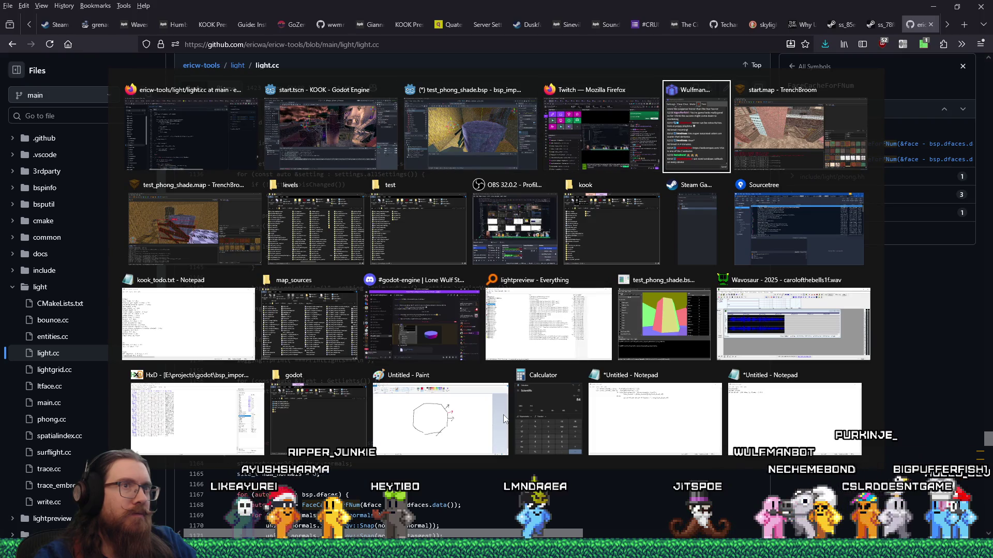
key("shift+Tab")
key("shift+Tab")
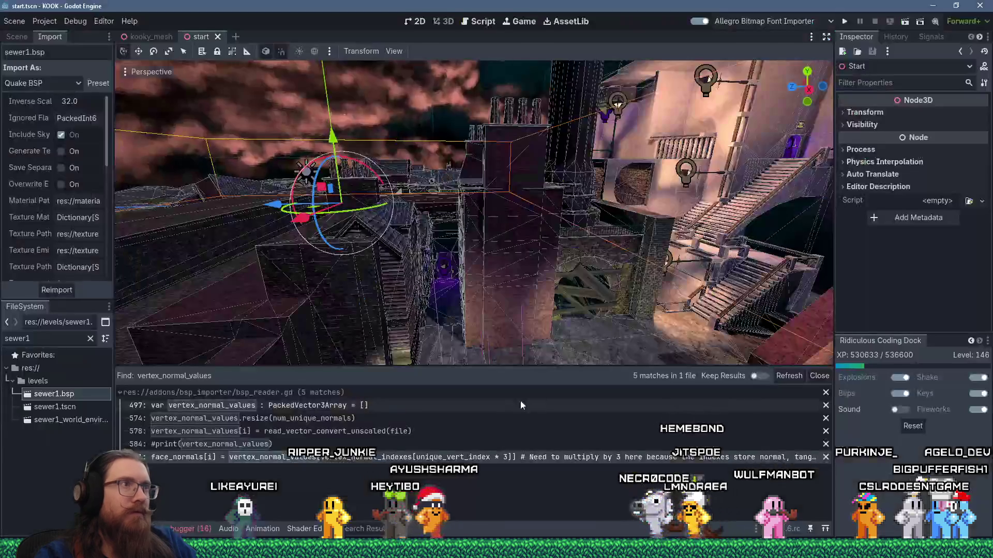
left_click(479, 24)
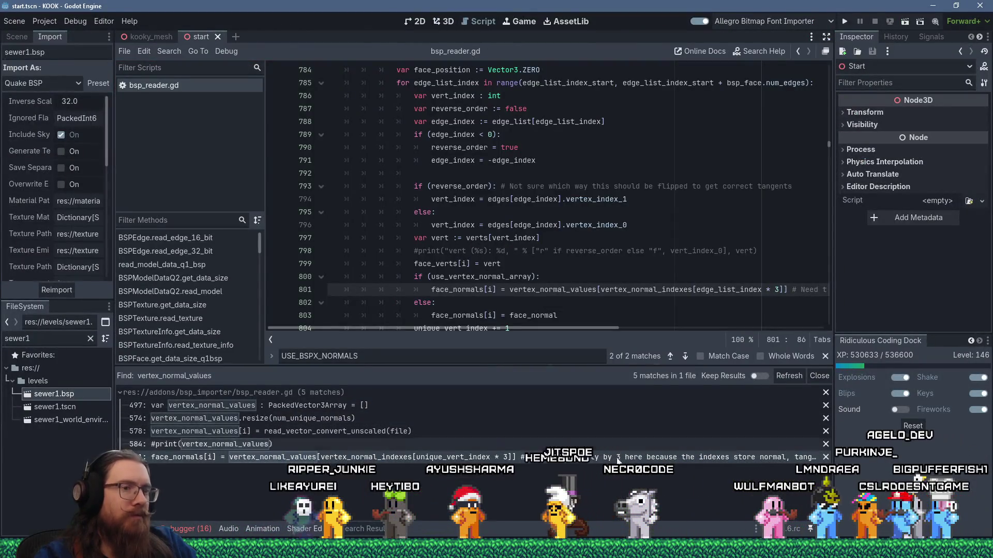
key("alt+Tab")
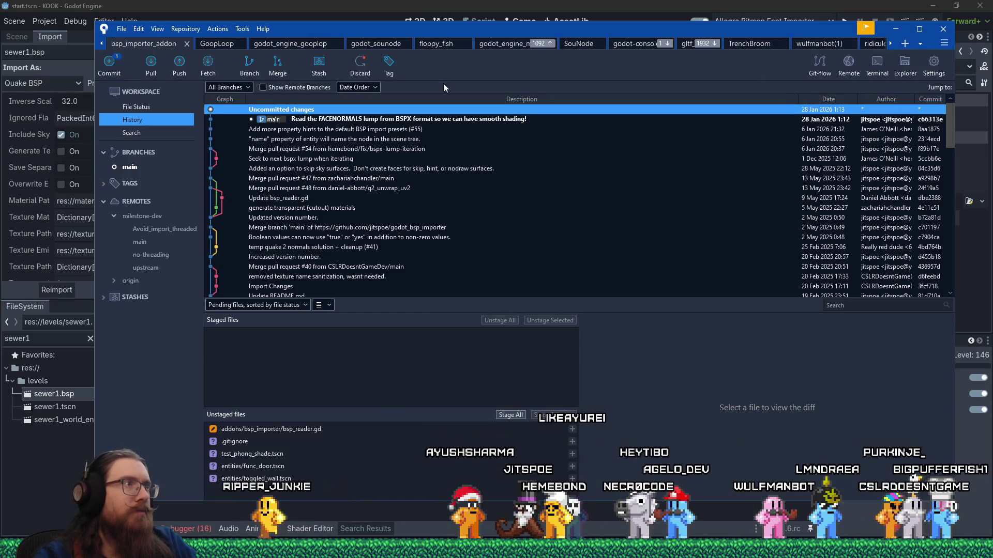
Step: In the bsp_importer_addon repository, stage only the vertex-normal fix hunk of bsp_reader.gd
left_click(893, 45)
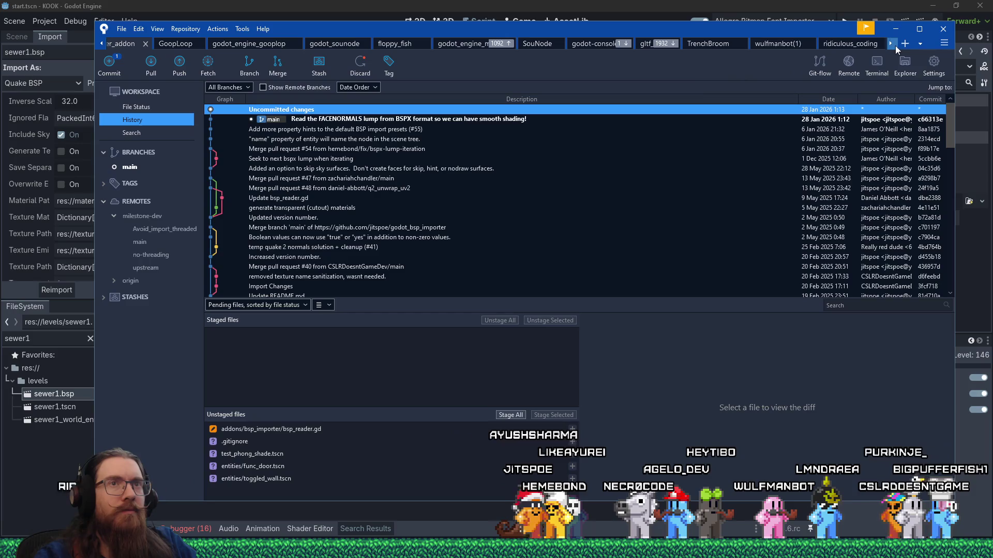
left_click(920, 43)
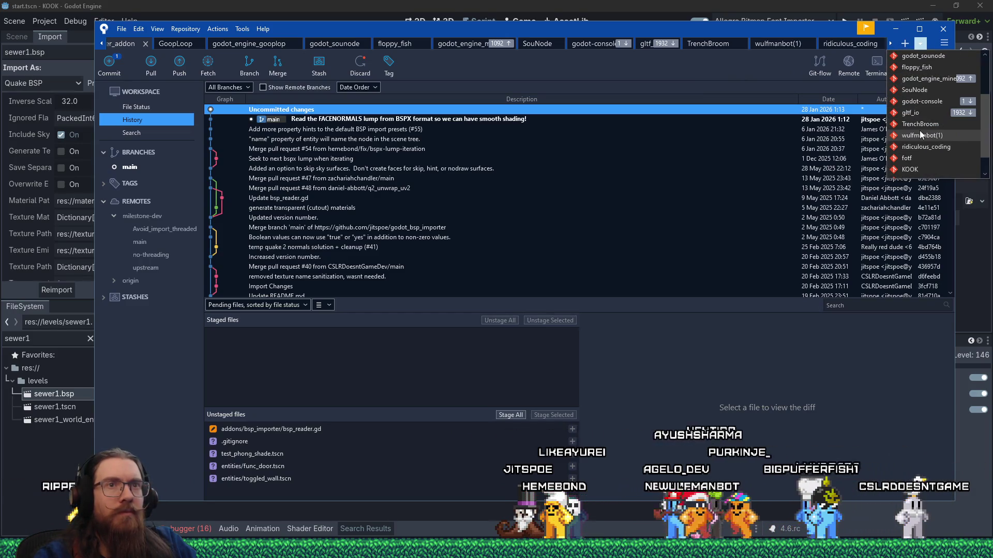
scroll(920, 130, "up", 2)
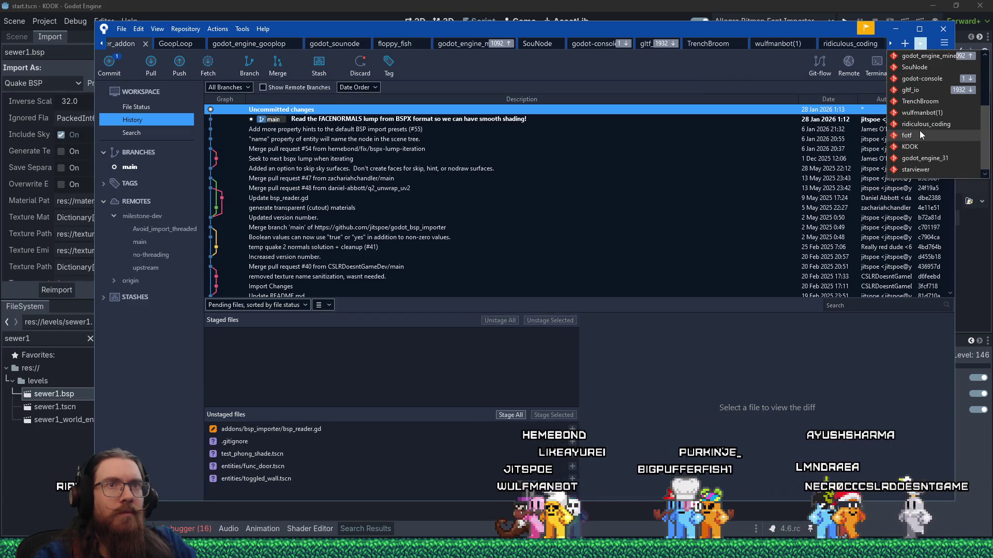
scroll(929, 123, "down", 3)
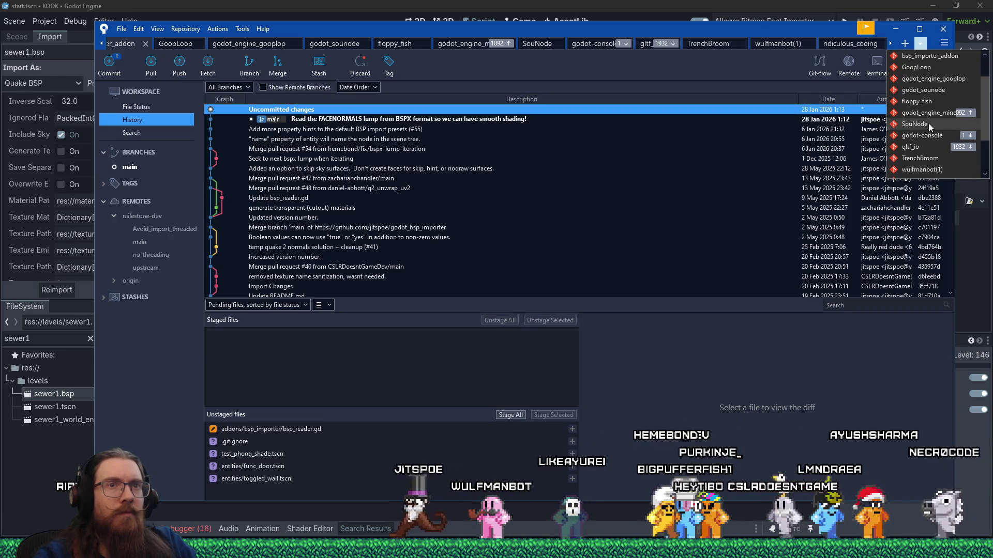
scroll(929, 123, "up", 2)
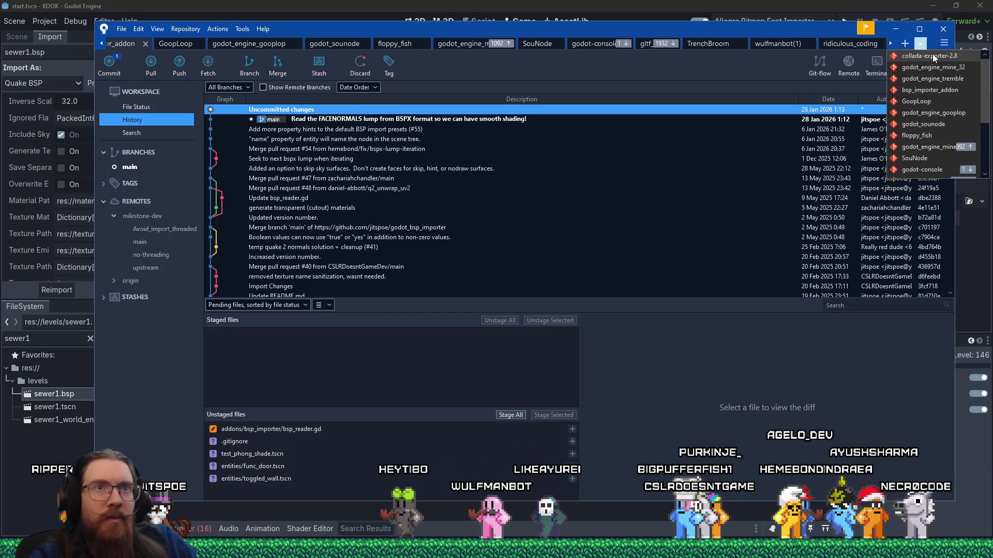
scroll(934, 132, "up", 1)
left_click(926, 90)
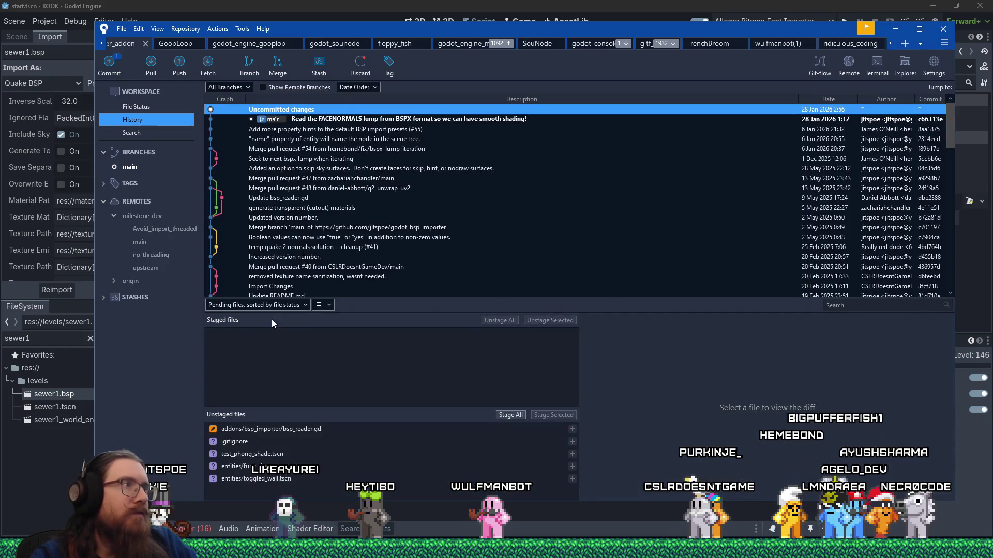
left_click(292, 428)
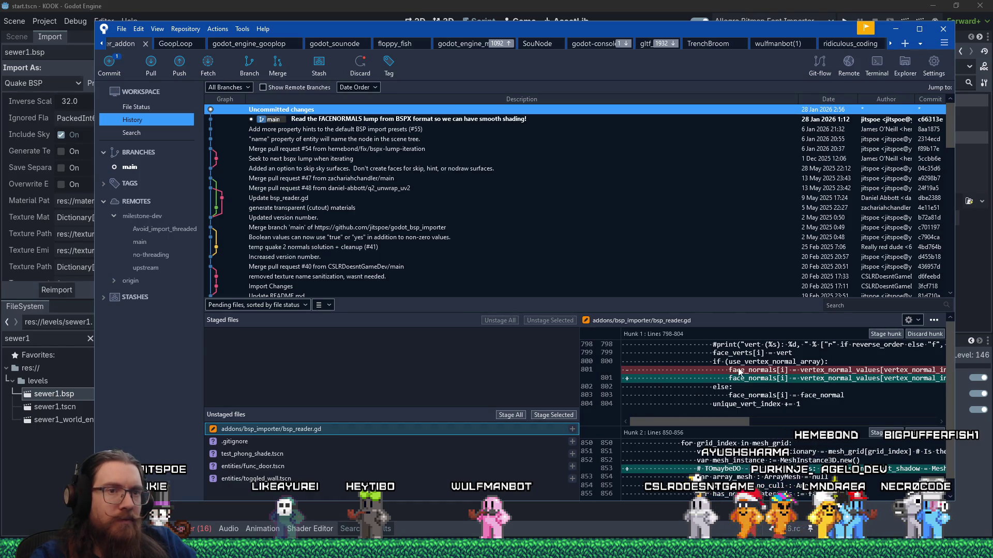
mouse_move(723, 421)
left_mouse_down()
mouse_move(873, 427)
mouse_move(911, 410)
mouse_move(734, 407)
left_mouse_up()
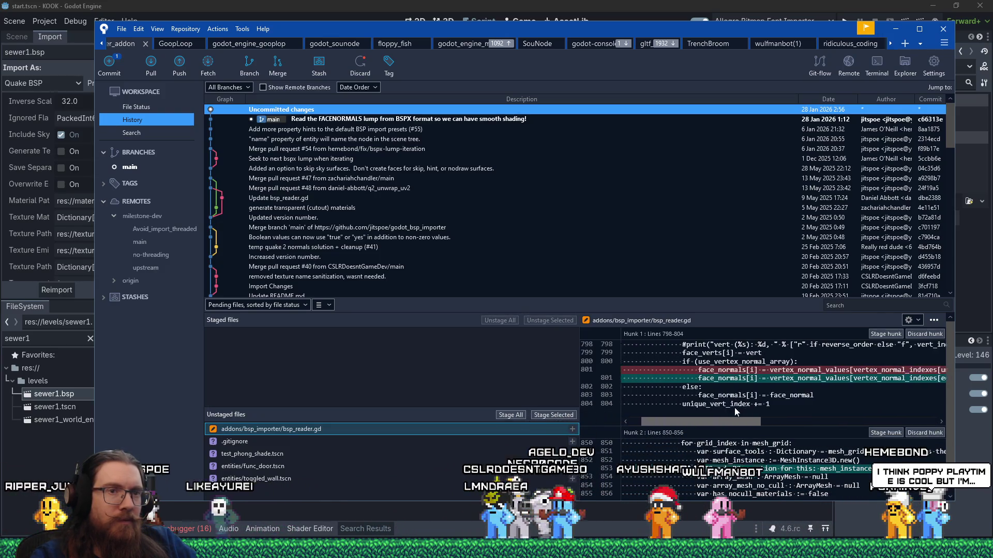
left_click(884, 333)
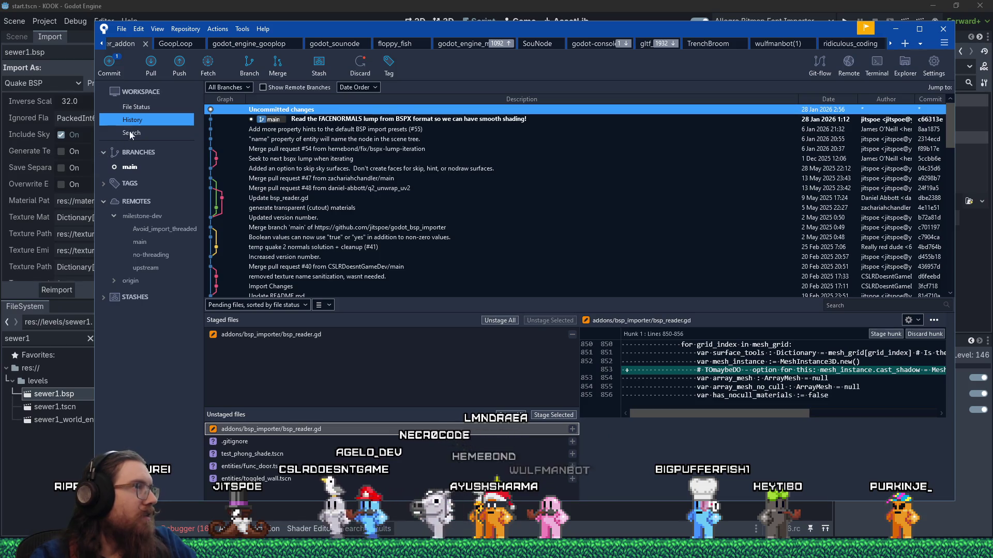
Step: In File Status, write the commit message 'Fix for normals using the wrong index.'
left_click(139, 106)
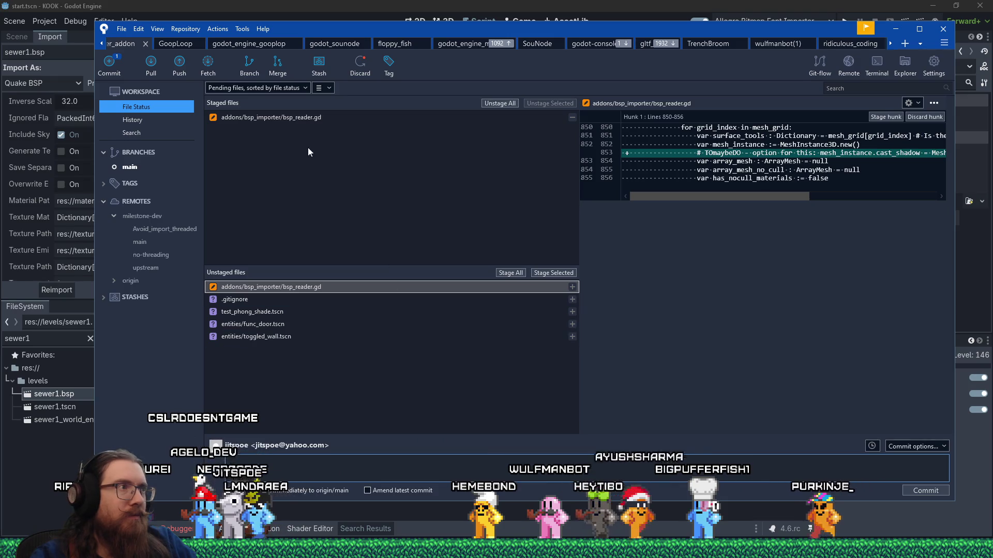
left_click(308, 117)
left_click(547, 464)
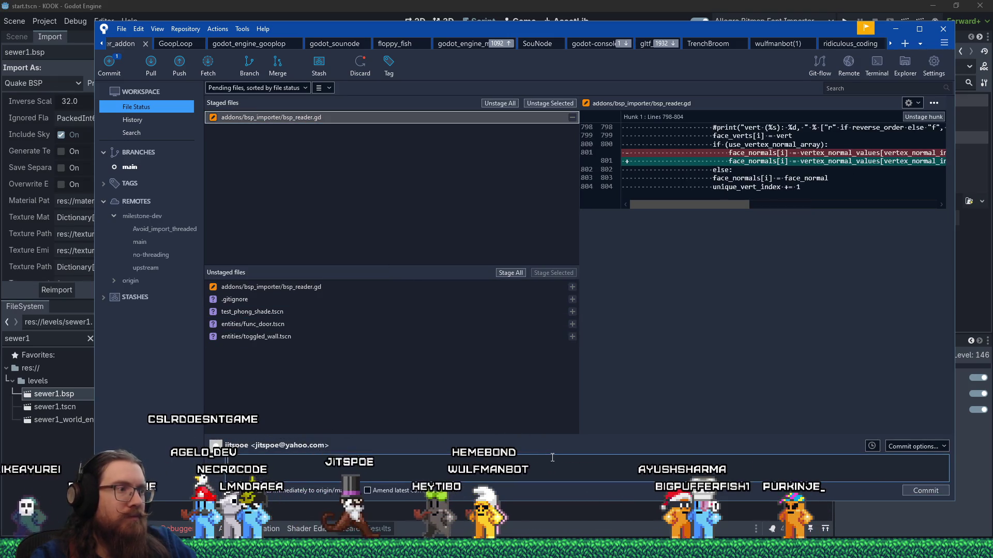
type("Fix for normals using the wrong index.")
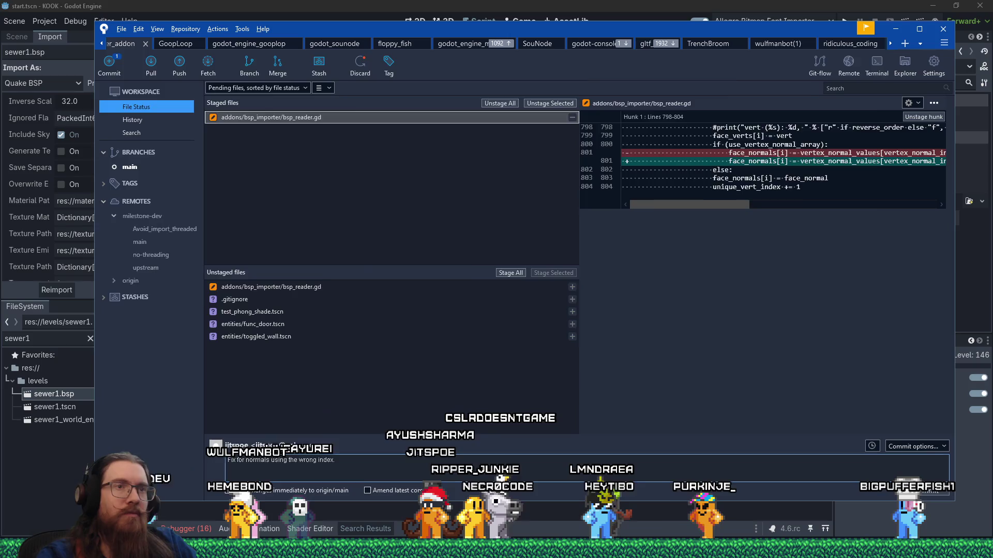
key("alt+Tab")
key("alt+Tab")
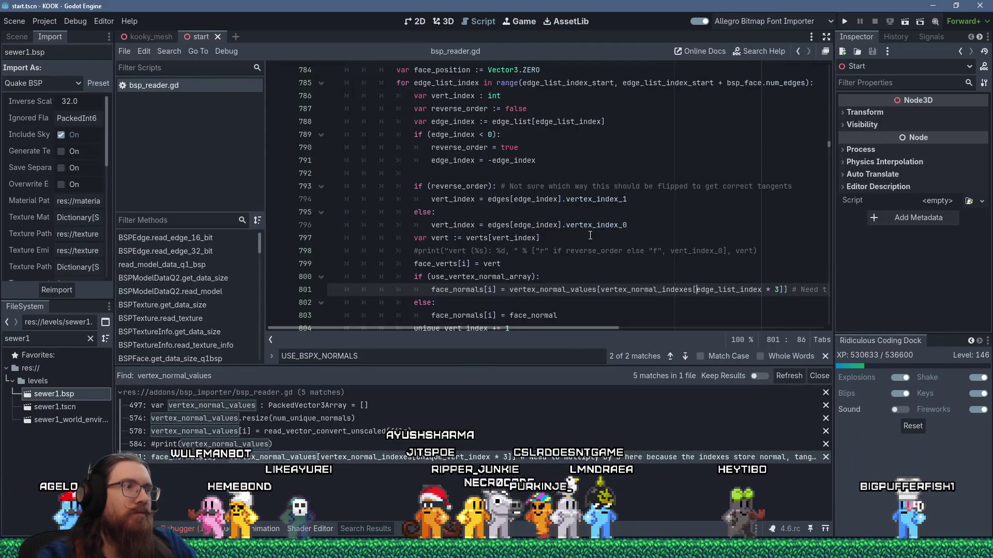
Step: Search all files for unique_vert_index and delete its increment on line 804
scroll(590, 233, "down", 2)
double_click(462, 250)
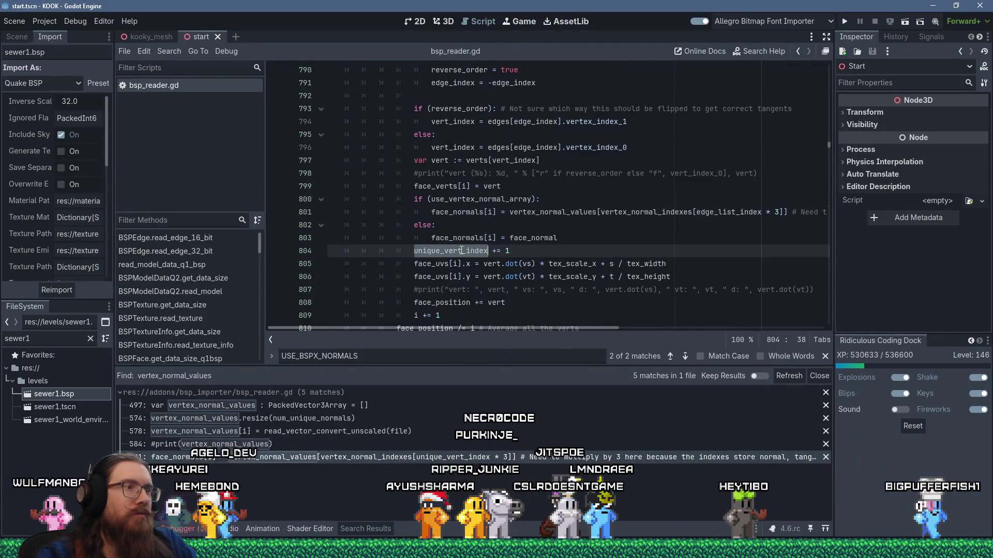
left_click(171, 51)
left_click(193, 130)
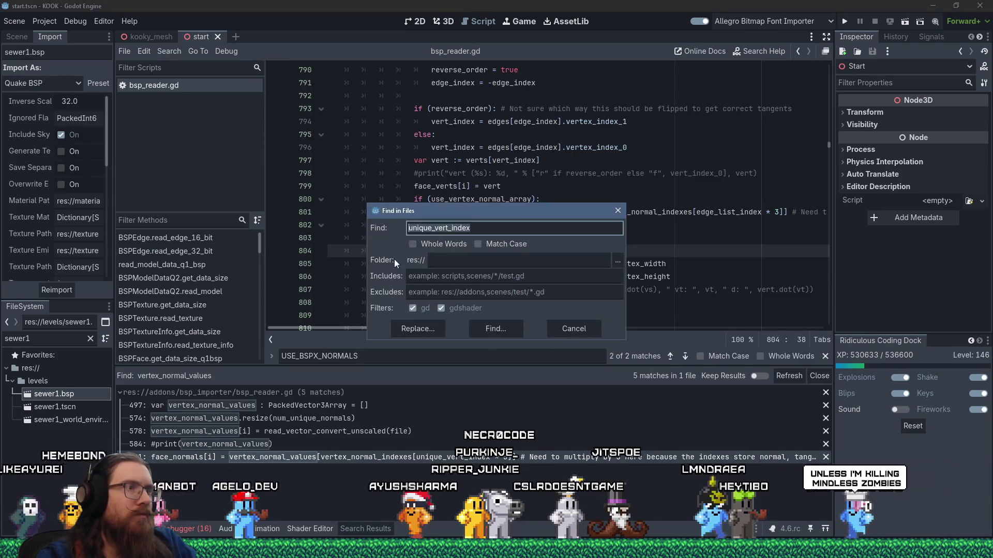
left_click(483, 325)
left_click_drag(569, 250, 578, 242)
key("Delete")
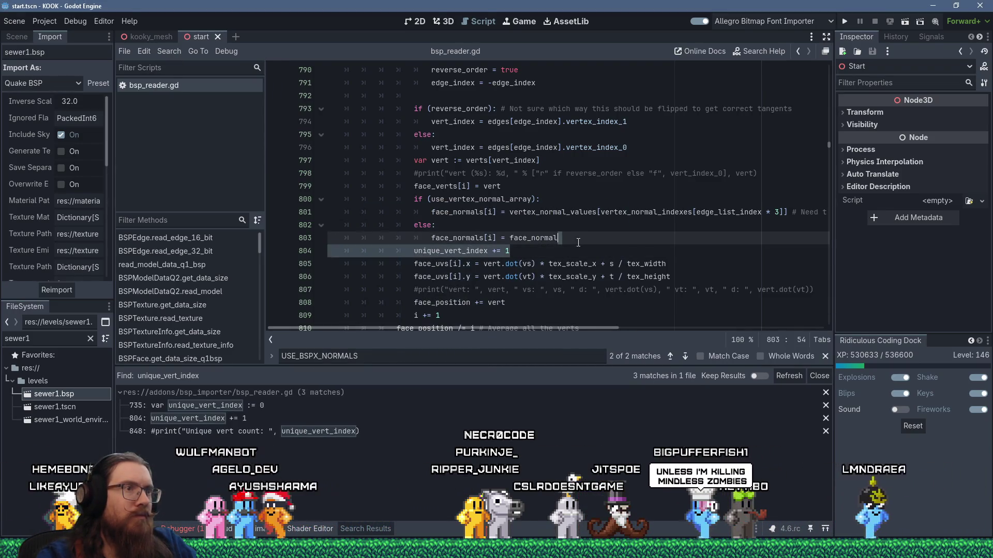
Step: Delete the unused unique_vert_index declaration on line 735 and save bsp_reader.gd
left_click(236, 405)
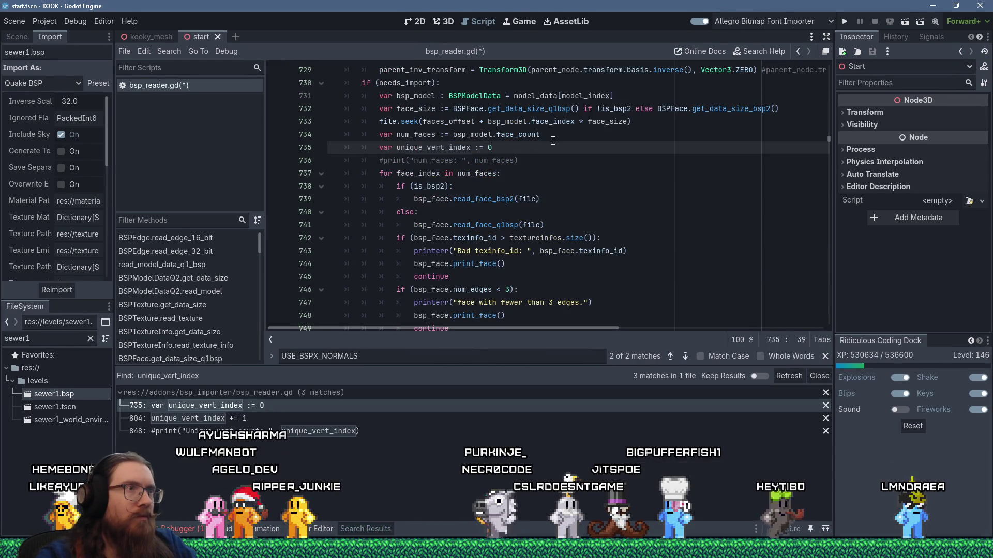
left_click_drag(509, 147, 558, 132)
key("Delete")
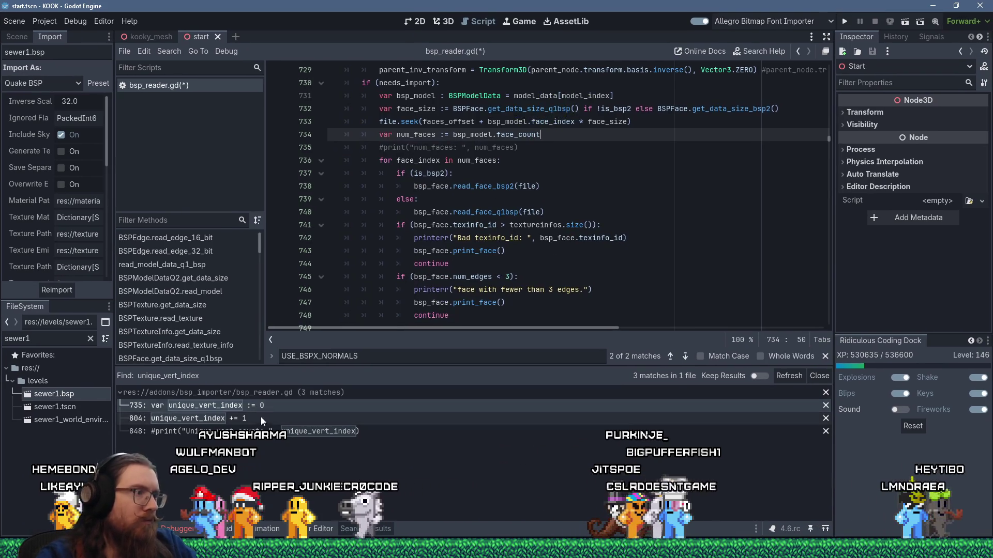
left_click(261, 418)
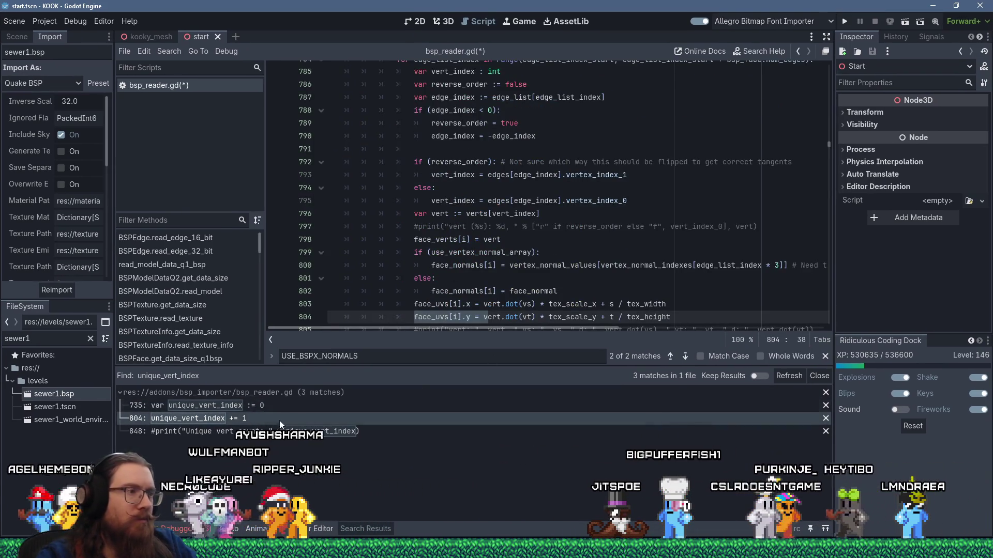
left_click(251, 408)
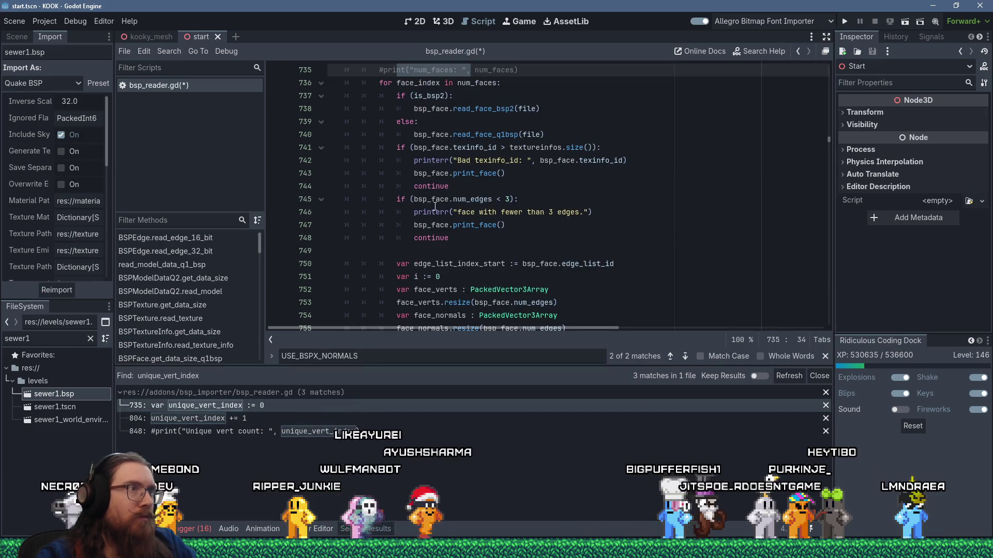
left_click(442, 199)
key("ctrl+s")
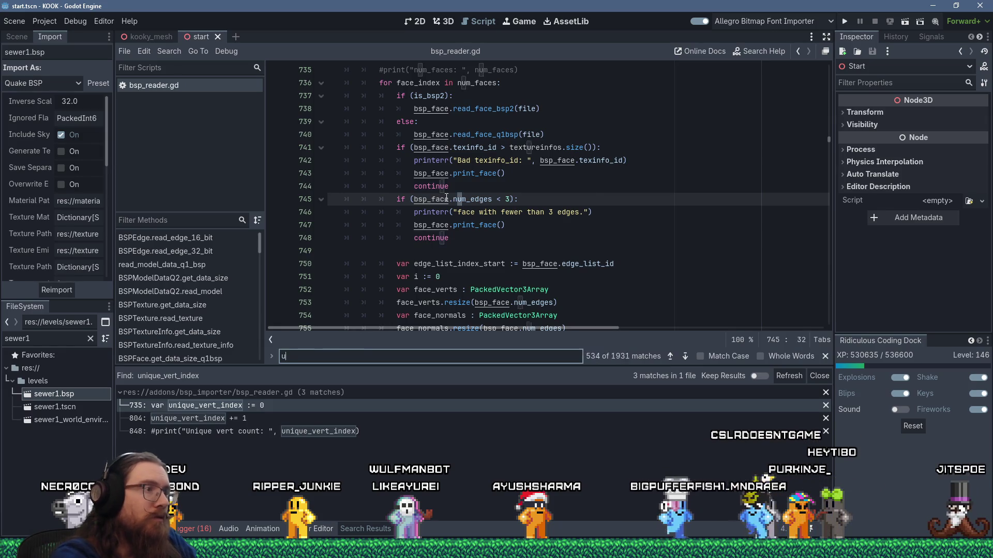
Step: Remove the commented 'Unique vert count' print on line 846 and save again
type("nique_vert")
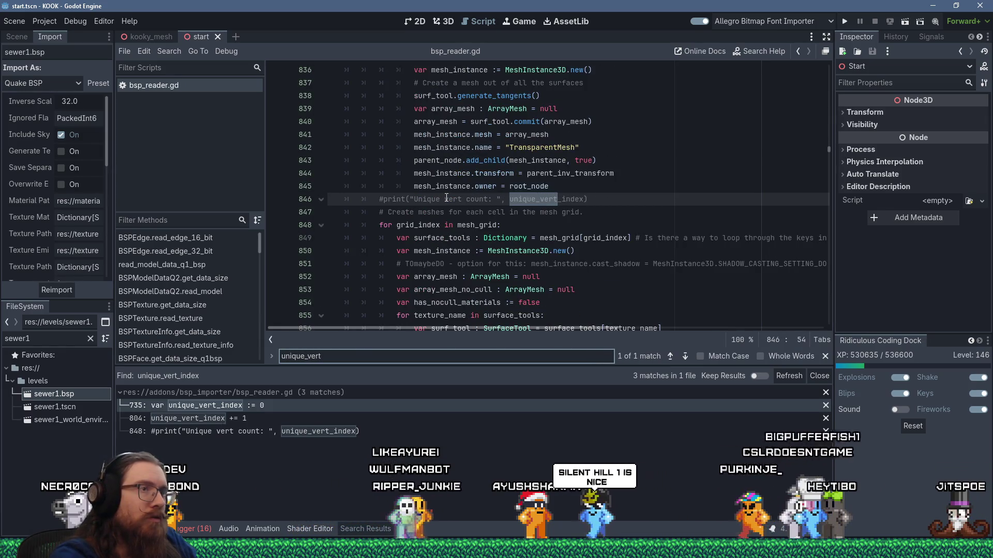
left_click(609, 201)
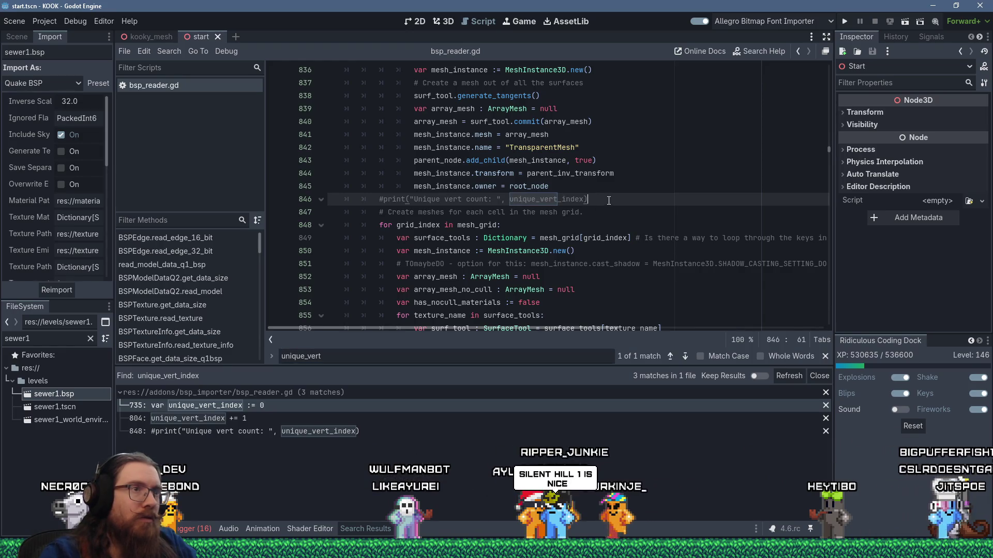
left_click(600, 190, "shift")
key("Delete")
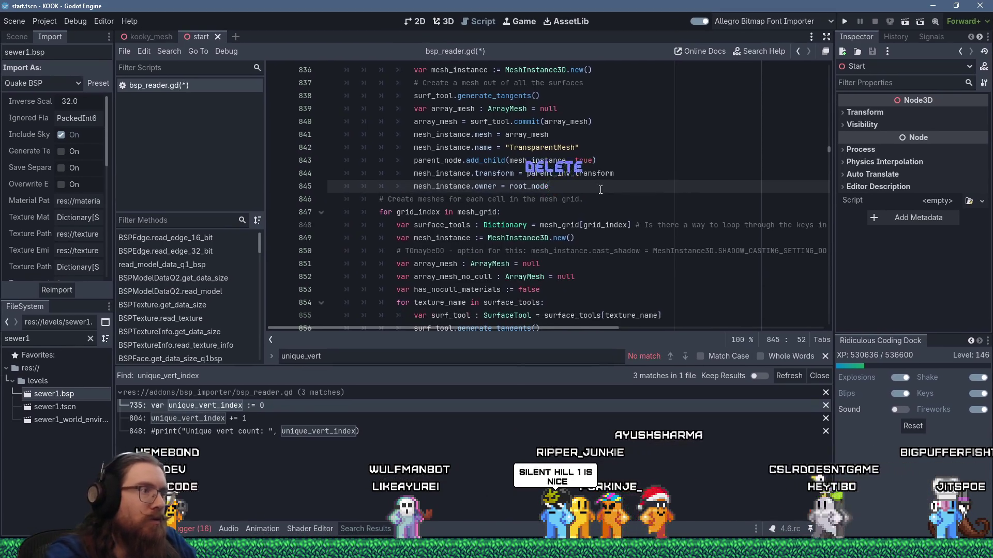
left_click(642, 173)
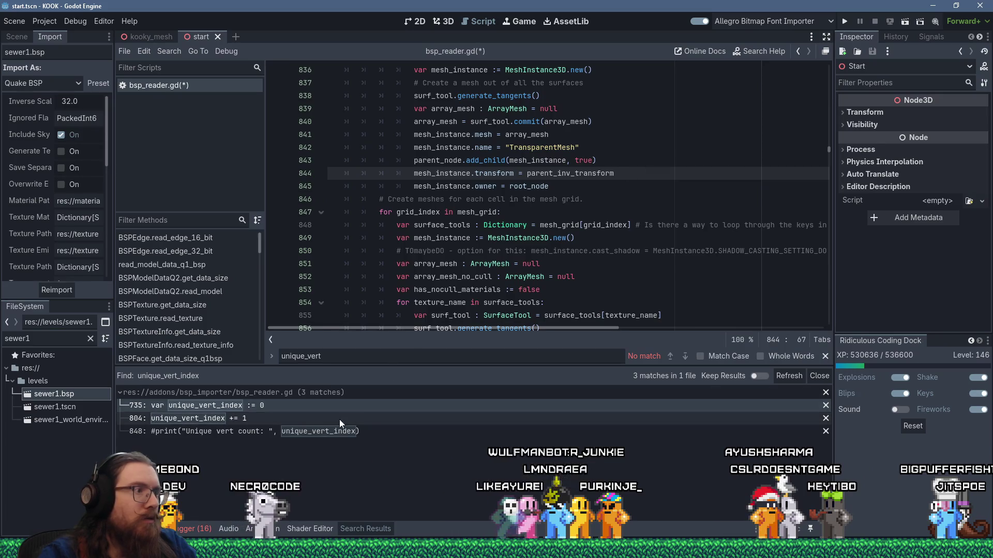
left_click(333, 420)
left_click(422, 254)
key("ctrl+s")
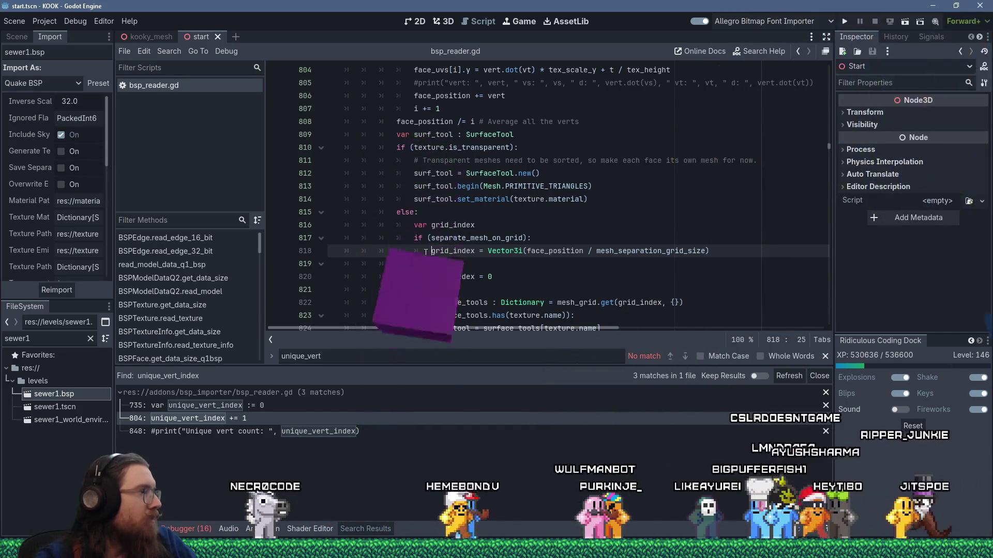
Step: Stage the unique_vert_index declaration and increment hunks plus the removed print line in bsp_reader.gd
key("alt+Tab")
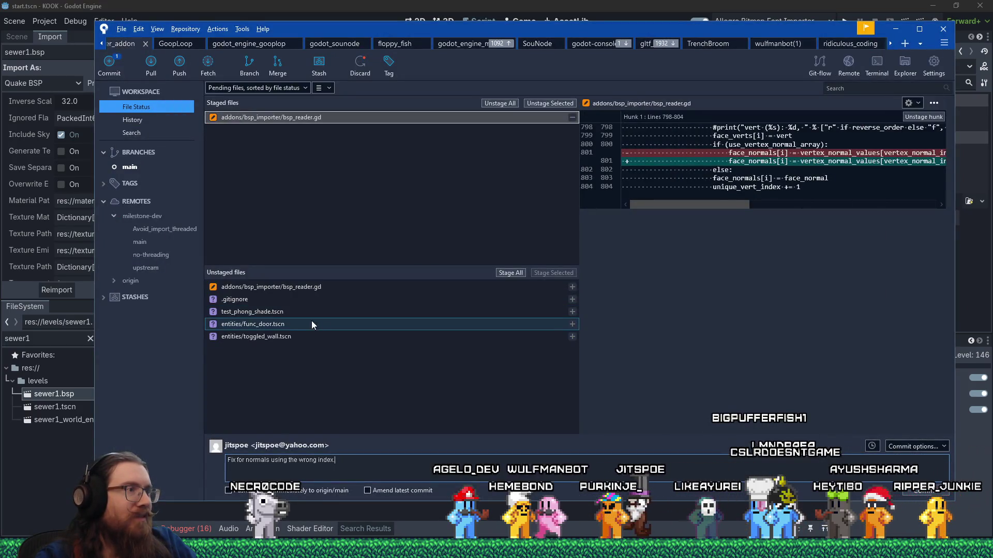
left_click(362, 290)
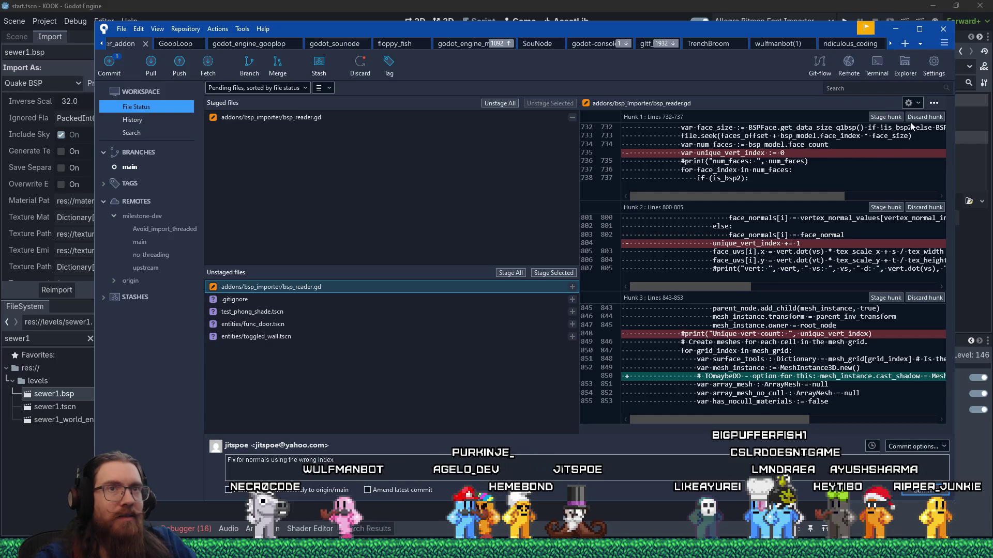
left_click(885, 116)
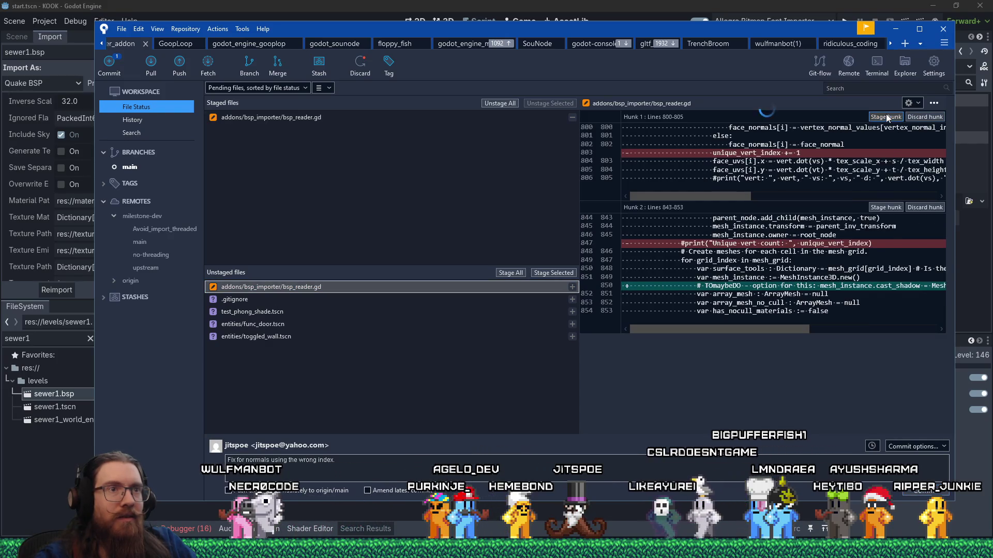
left_click(886, 117)
left_click(837, 153)
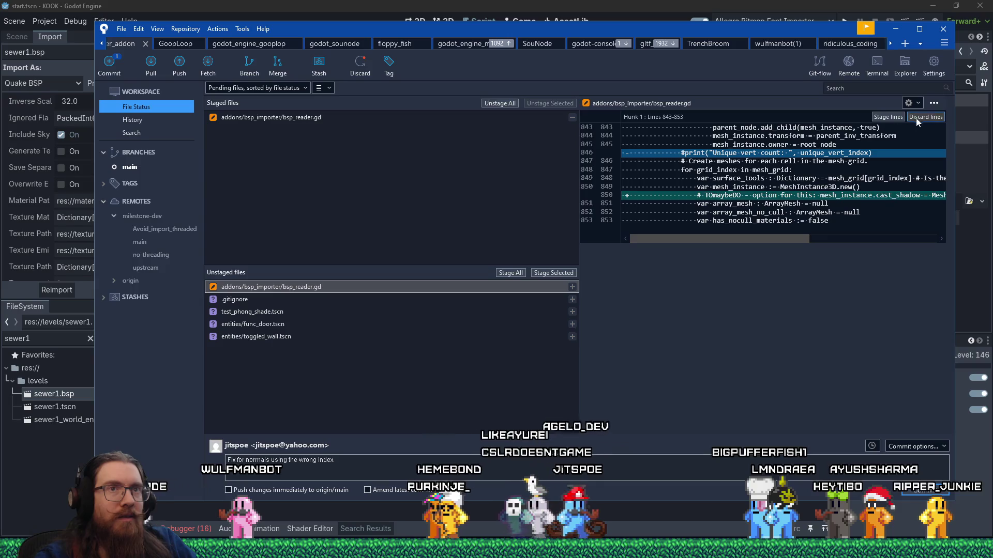
left_click(898, 116)
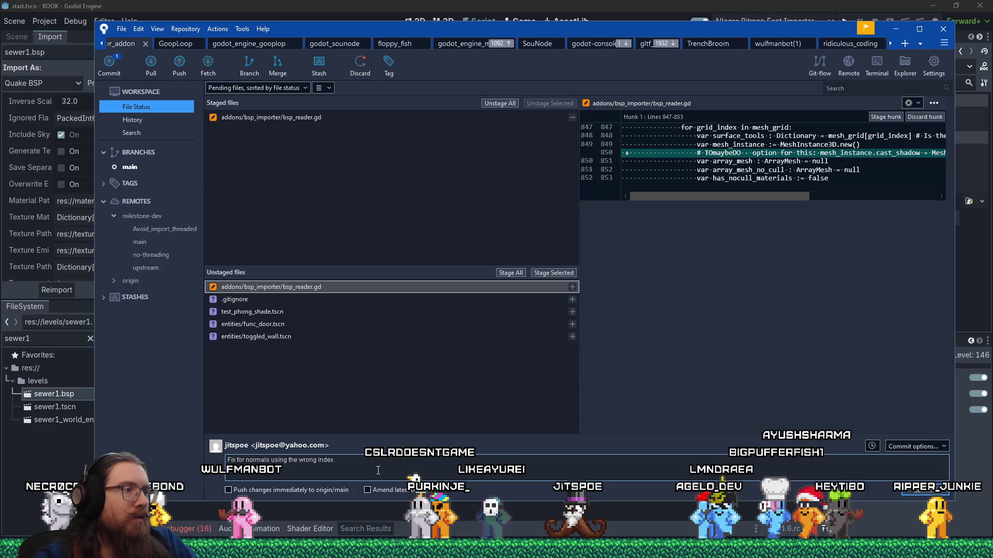
key("alt+Tab")
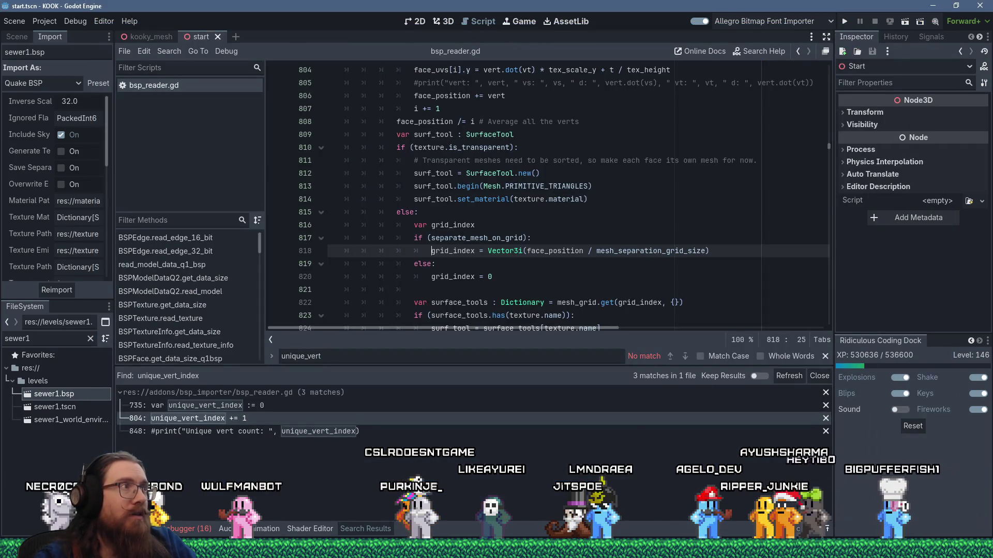
Step: Reimport sewer1.bsp from the Import dock and view the reloaded level in 3D
left_click(45, 403)
left_click(55, 396)
left_click(58, 294)
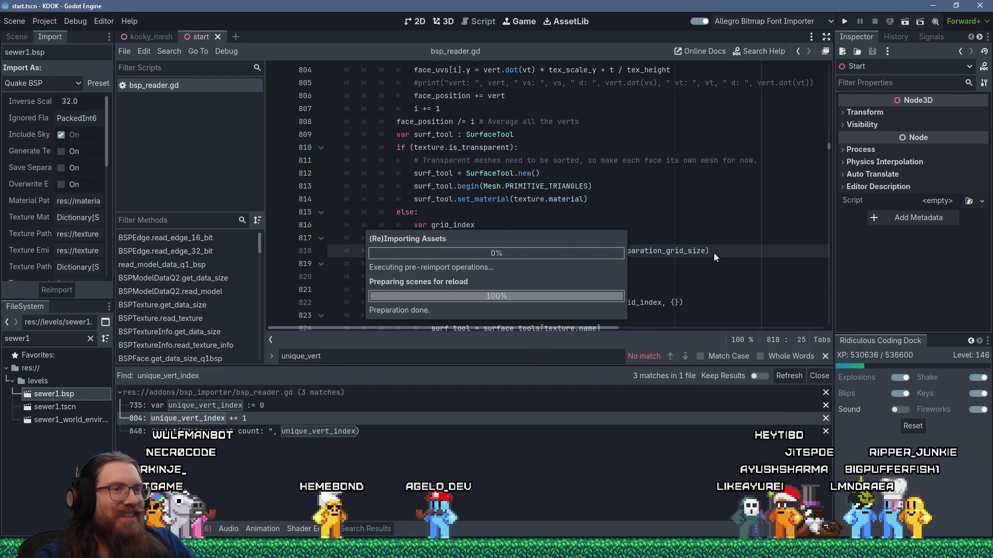
left_click(448, 22)
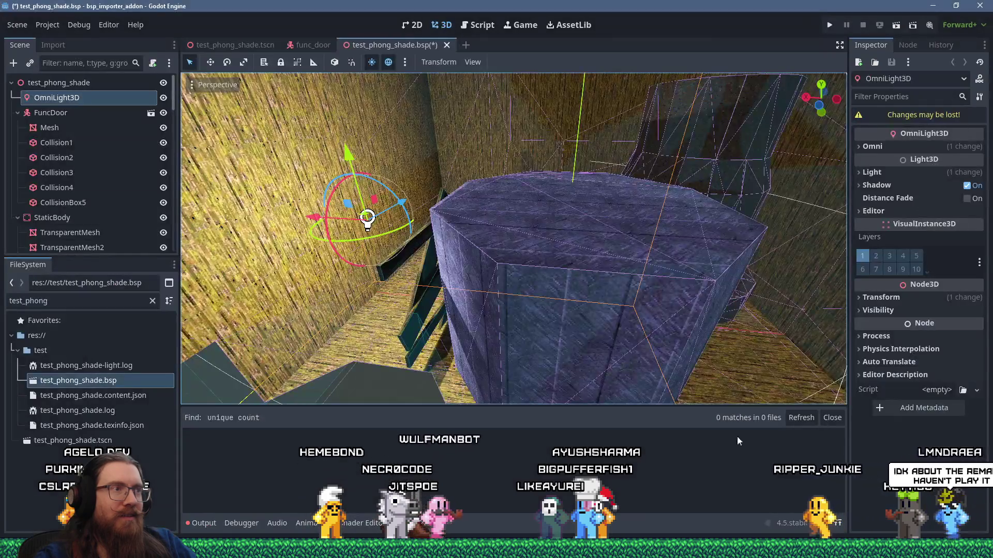
scroll(566, 260, "down", 2)
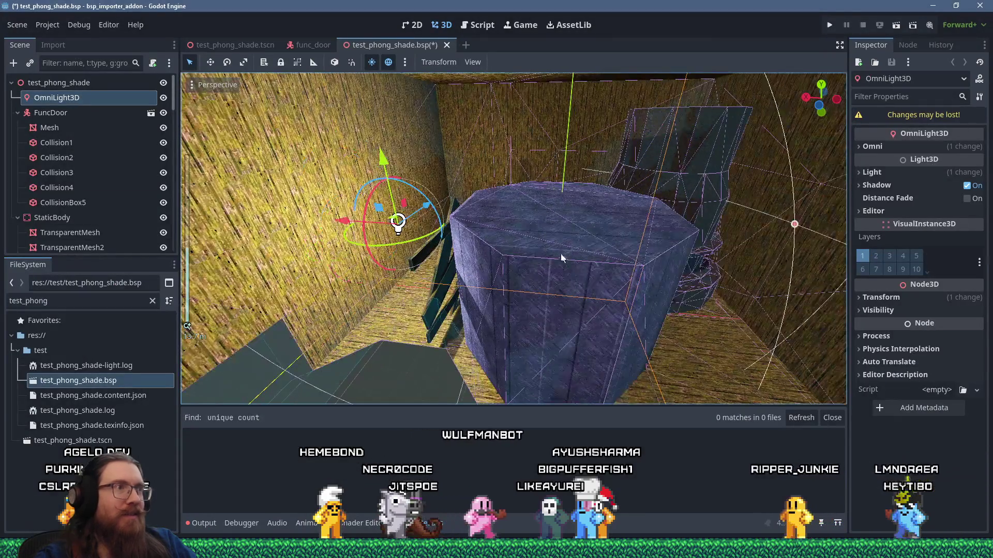
Step: Reimport test_phong_shade.bsp and drag the omni light along X
right_click(113, 382)
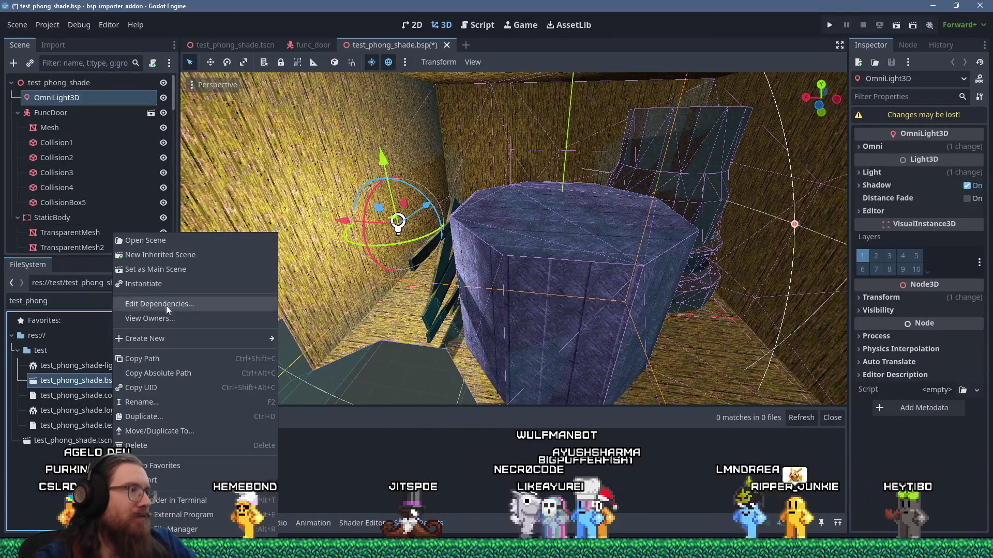
mouse_move(169, 337)
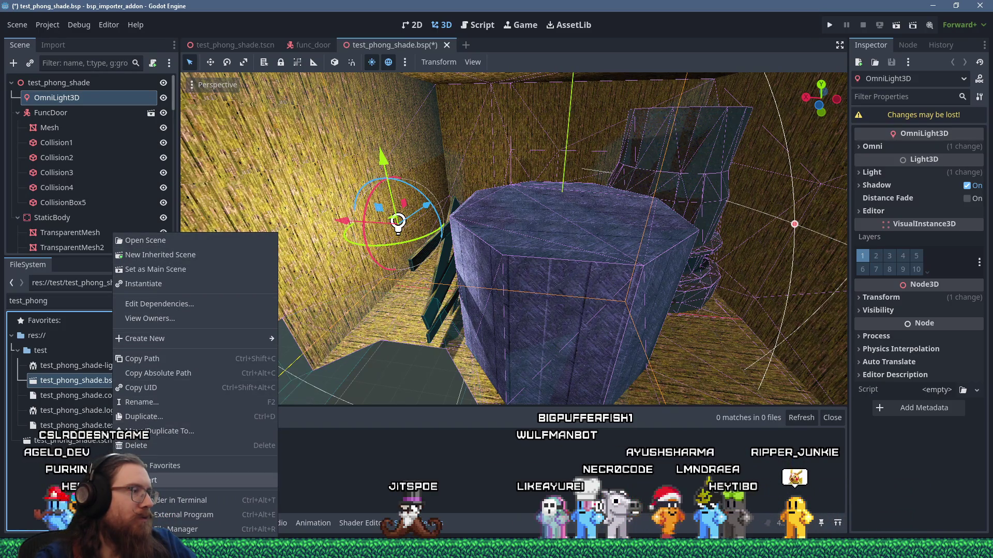
left_click(166, 480)
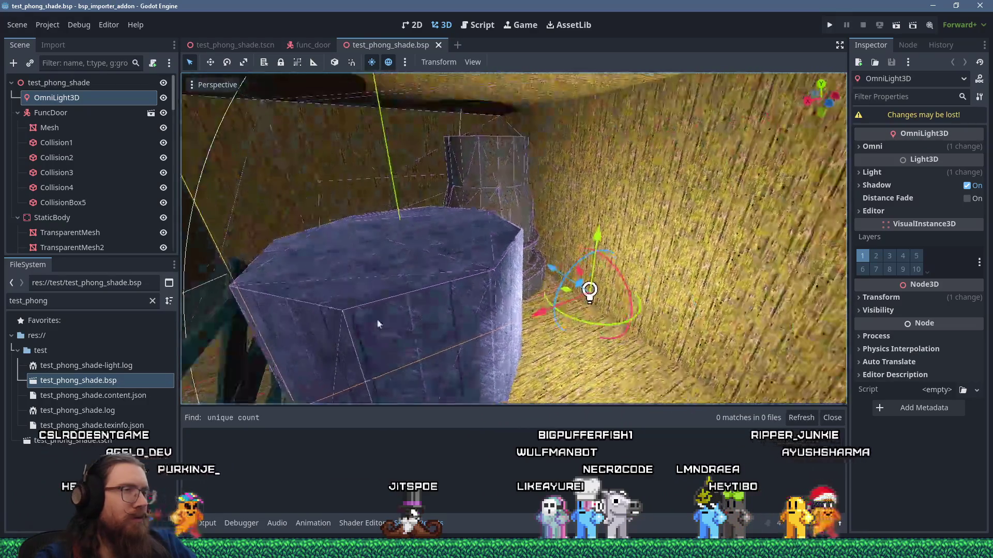
left_click_drag(377, 318, 709, 272)
scroll(405, 396, "up", 5)
Step: Orbit around the beams and stone pillar, then move the omni light lower to check shading
mouse_move(403, 398)
left_mouse_down()
mouse_move(562, 266)
mouse_move(648, 264)
mouse_move(575, 281)
mouse_move(579, 259)
mouse_move(498, 260)
mouse_move(511, 213)
mouse_move(652, 196)
mouse_move(574, 238)
mouse_move(559, 328)
mouse_move(559, 290)
left_mouse_up()
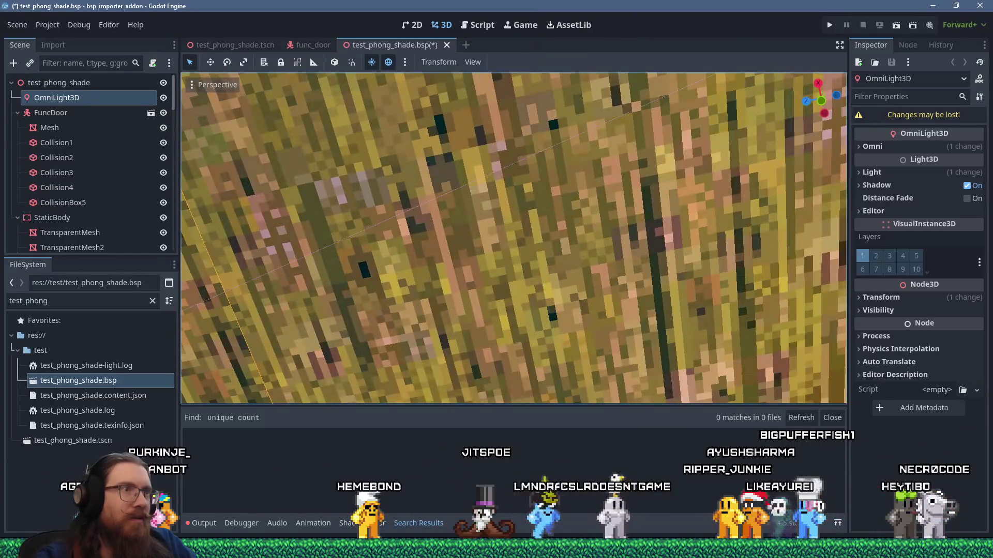
scroll(563, 229, "down", 10)
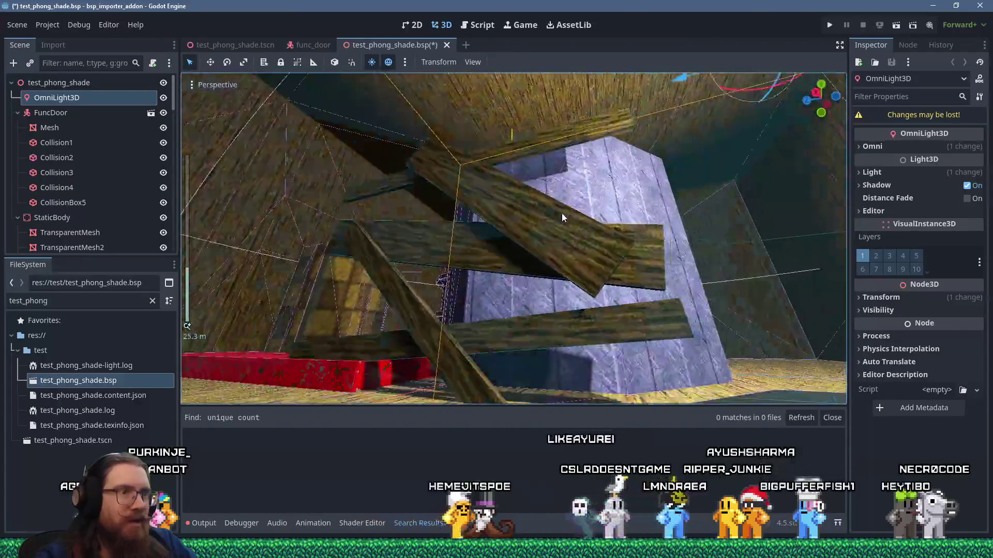
mouse_move(561, 212)
left_mouse_down()
mouse_move(516, 226)
mouse_move(481, 169)
mouse_move(520, 172)
mouse_move(595, 155)
mouse_move(523, 181)
left_mouse_up()
scroll(480, 169, "up", 5)
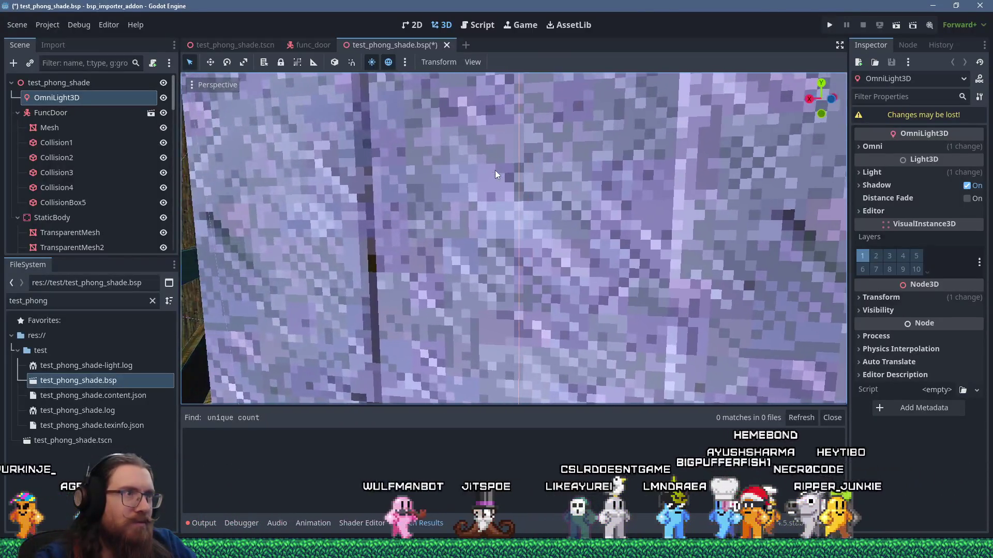
scroll(495, 169, "down", 5)
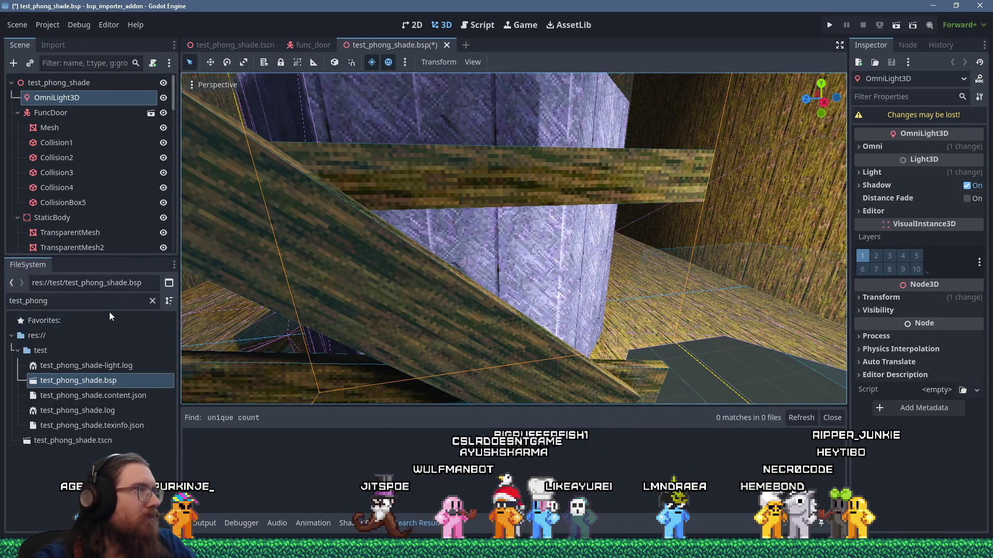
mouse_move(404, 249)
left_mouse_down()
mouse_move(450, 225)
mouse_move(410, 230)
mouse_move(488, 209)
mouse_move(503, 233)
mouse_move(483, 237)
mouse_move(458, 272)
mouse_move(497, 296)
mouse_move(554, 284)
mouse_move(578, 257)
mouse_move(570, 221)
mouse_move(551, 234)
mouse_move(464, 226)
mouse_move(417, 234)
left_mouse_up()
mouse_move(296, 313)
left_mouse_down()
mouse_move(306, 325)
mouse_move(494, 280)
mouse_move(535, 242)
mouse_move(283, 361)
mouse_move(362, 328)
mouse_move(406, 294)
mouse_move(273, 294)
mouse_move(563, 297)
mouse_move(524, 310)
left_mouse_up()
key("alt+Tab")
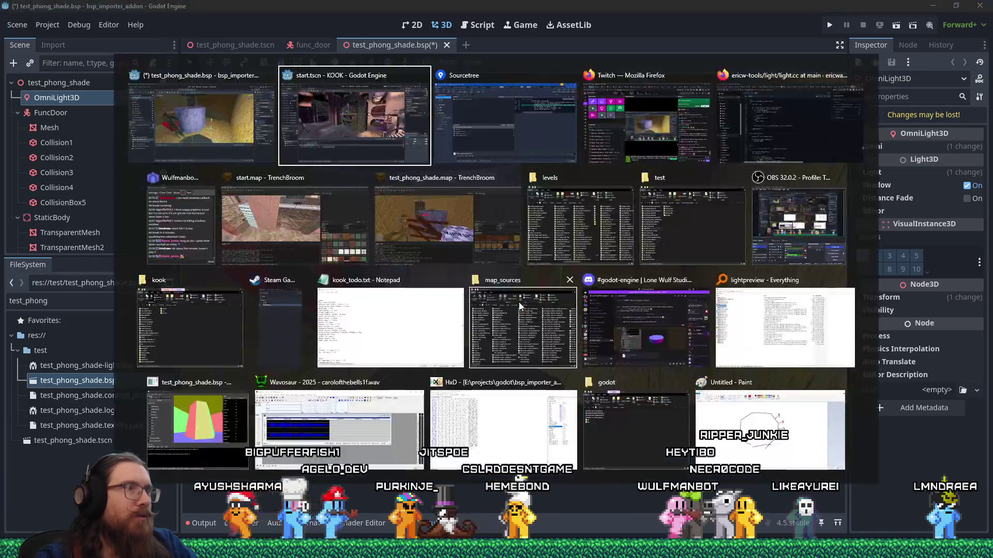
Step: Commit the staged bsp_reader.gd changes as 'Fix for normals using the wrong index.' and push
key("Tab")
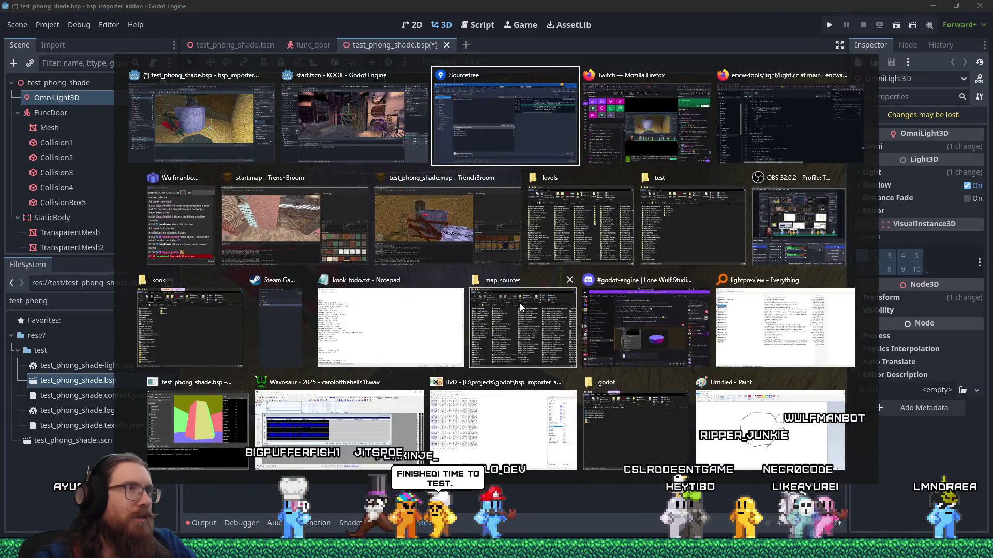
left_click(286, 119)
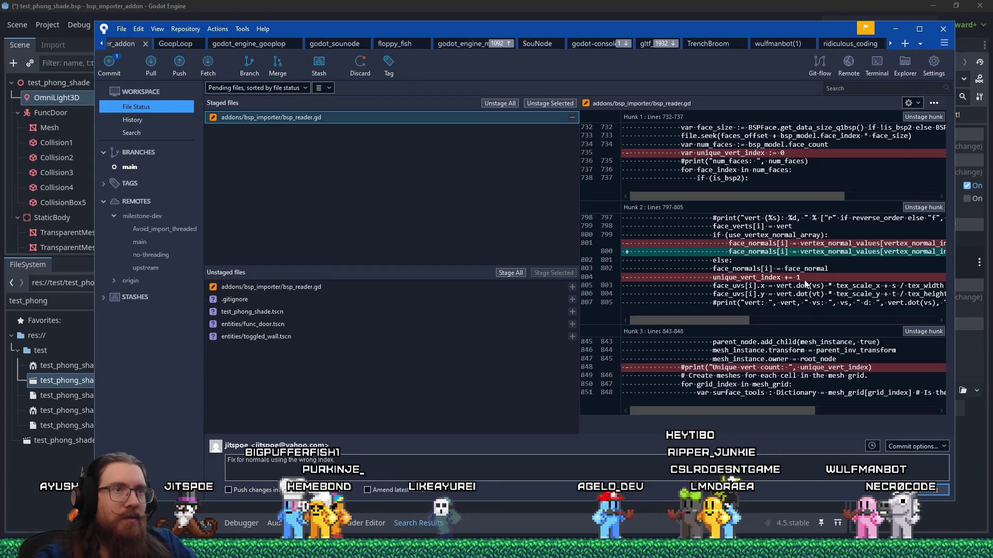
mouse_move(734, 325)
left_mouse_down()
mouse_move(908, 324)
mouse_move(693, 318)
left_mouse_up()
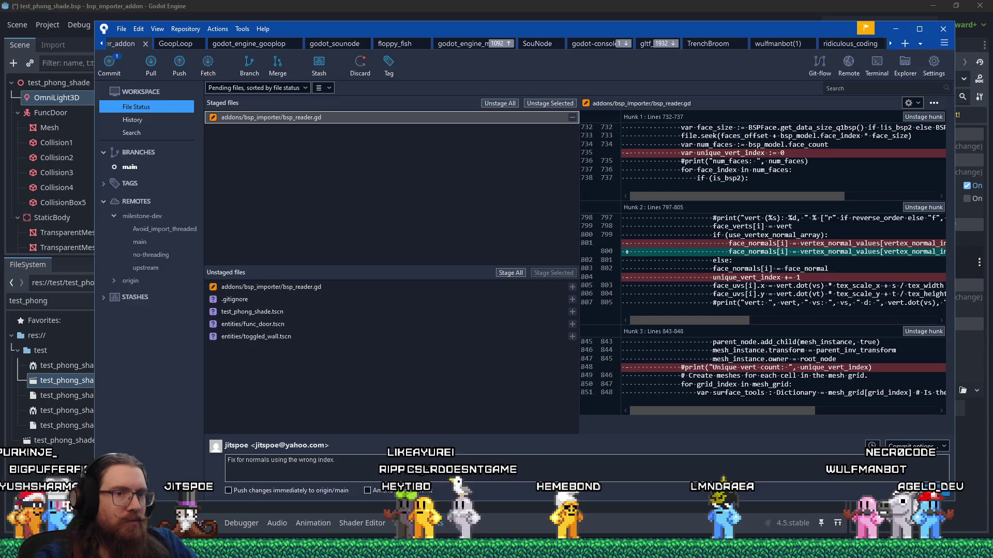
left_click(912, 490)
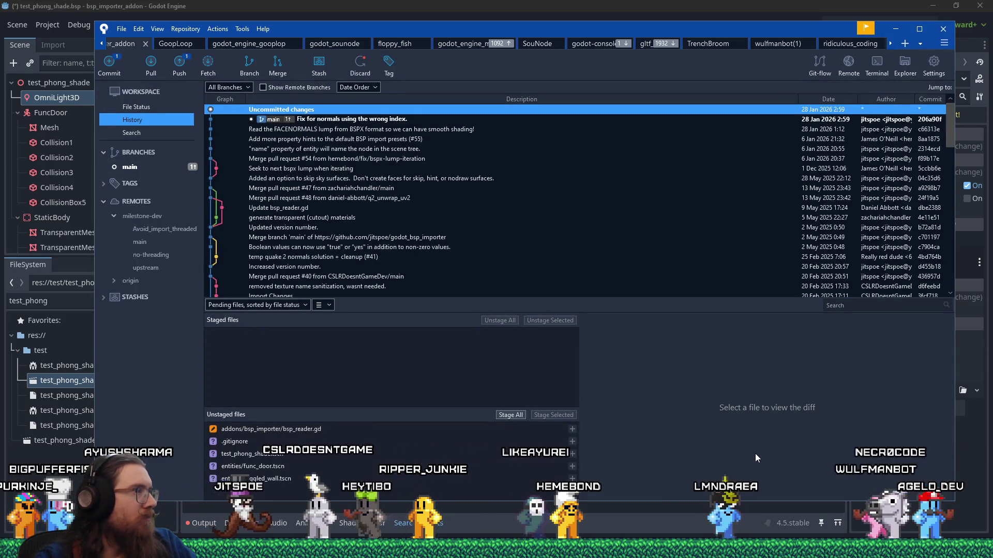
left_click(177, 65)
left_click(672, 232)
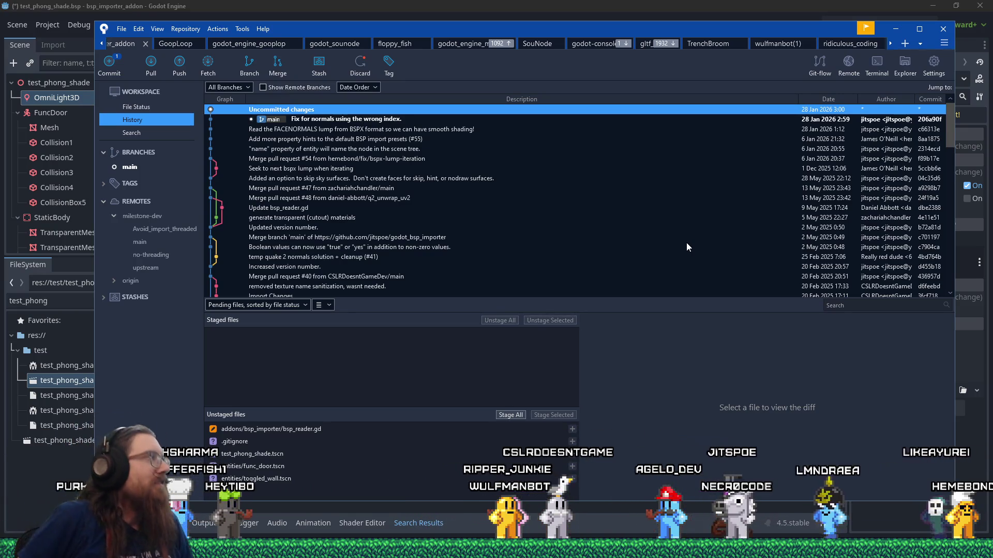
key("alt+Tab")
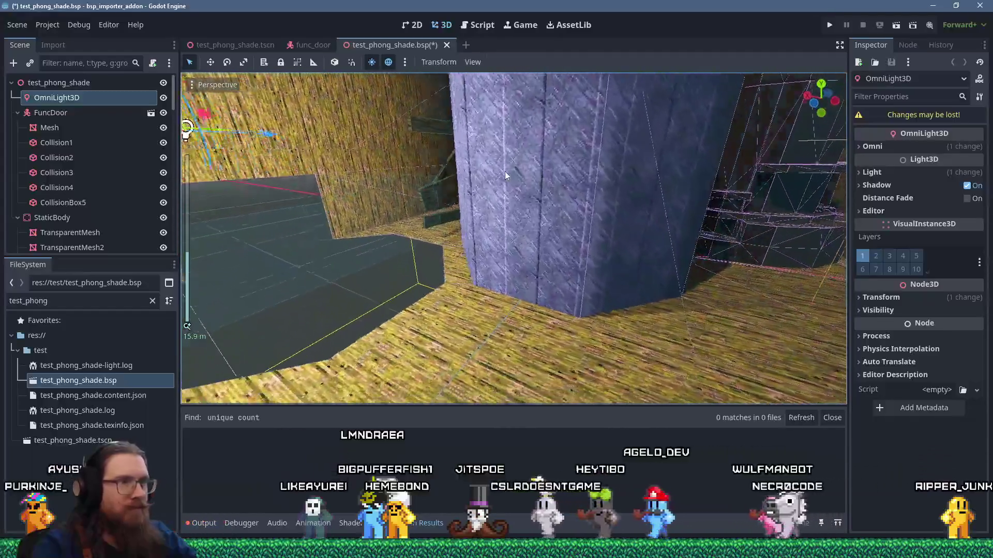
Step: Enlarge and clear the Output log, then reimport test_phong_shade.bsp to retest
mouse_move(505, 171)
left_mouse_down()
mouse_move(482, 173)
mouse_move(502, 206)
mouse_move(527, 213)
left_mouse_up()
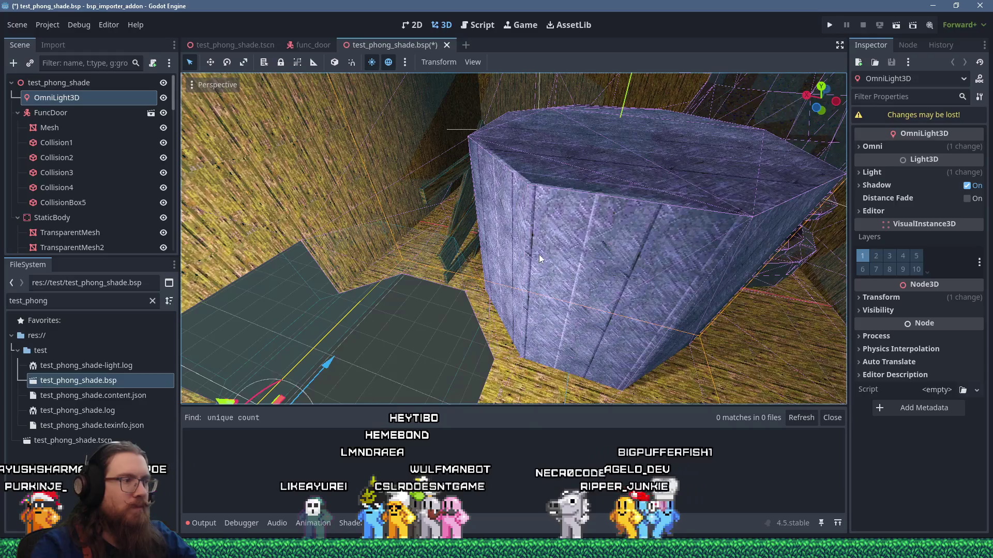
left_click(216, 520)
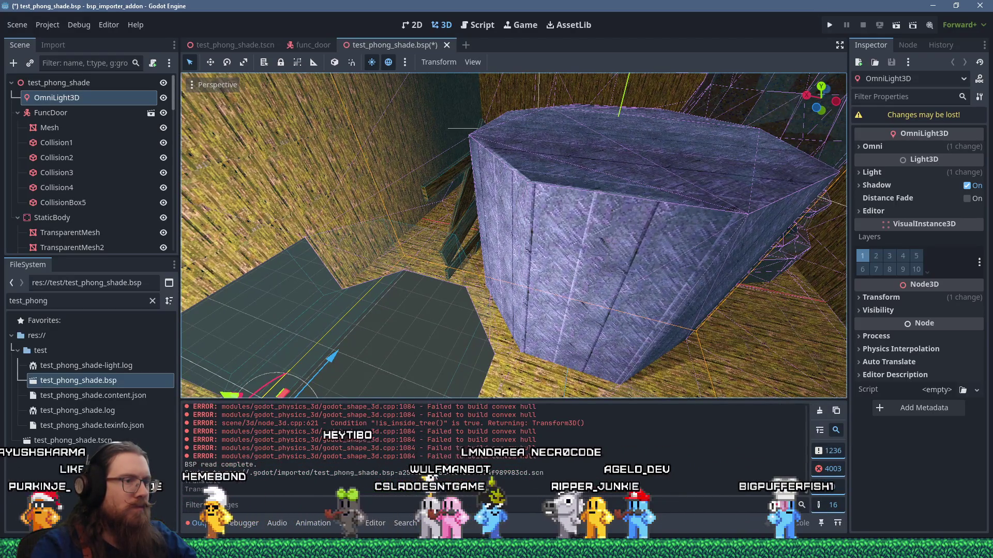
left_click_drag(525, 398, 533, 261)
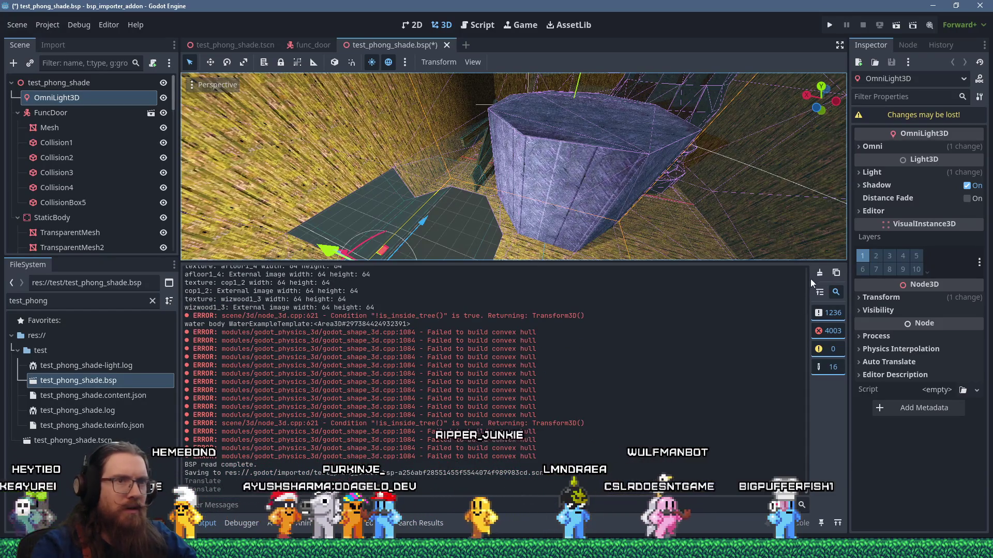
left_click(819, 272)
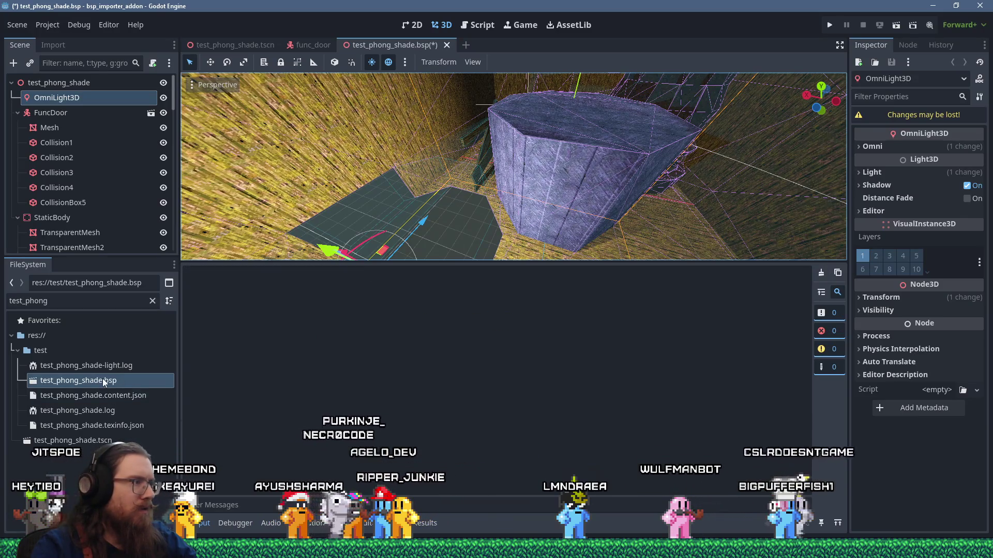
right_click(103, 378)
left_click(155, 460)
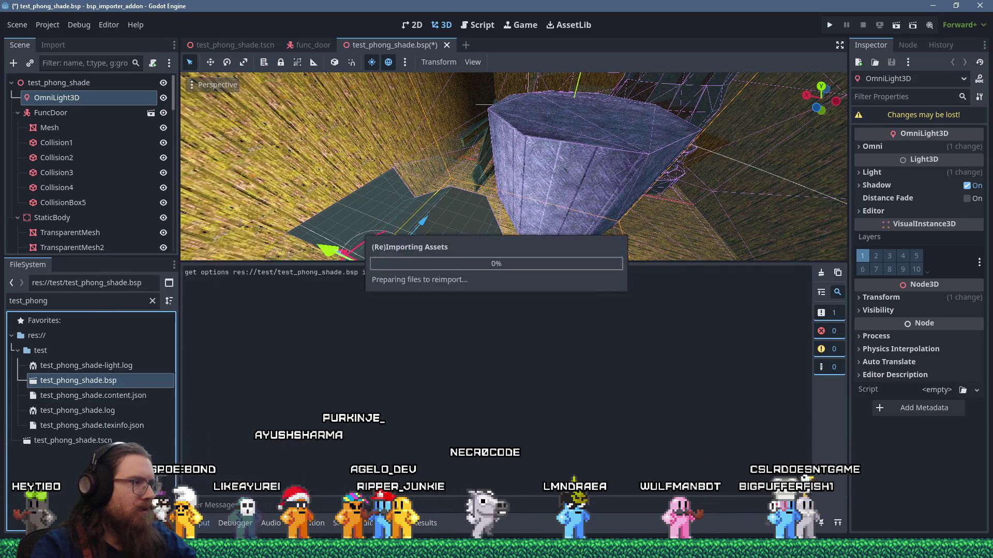
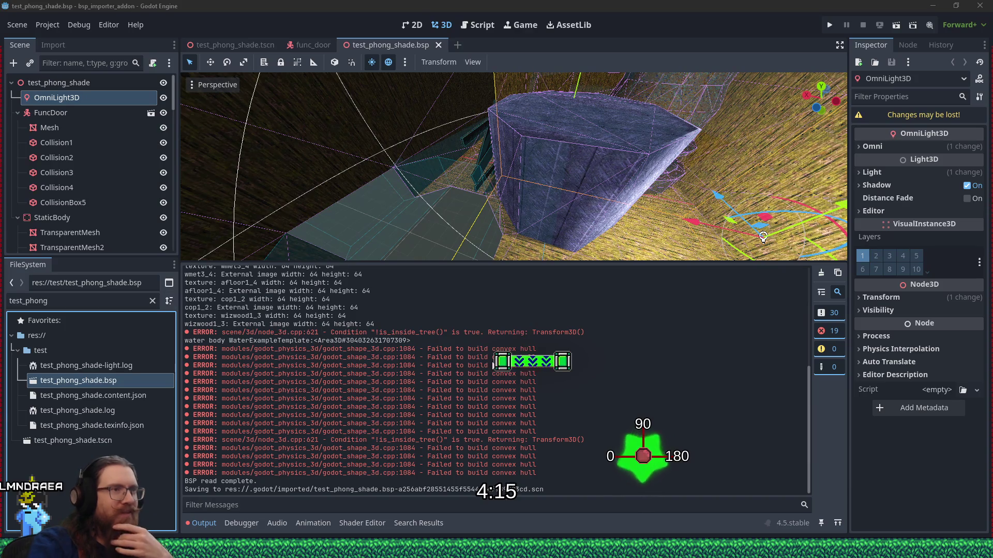
Step: Orbit around the imported level, then switch to the KOOK project's start.tscn editor window
mouse_move(763, 237)
left_mouse_down()
mouse_move(523, 195)
mouse_move(557, 131)
mouse_move(630, 122)
mouse_move(549, 175)
left_mouse_up()
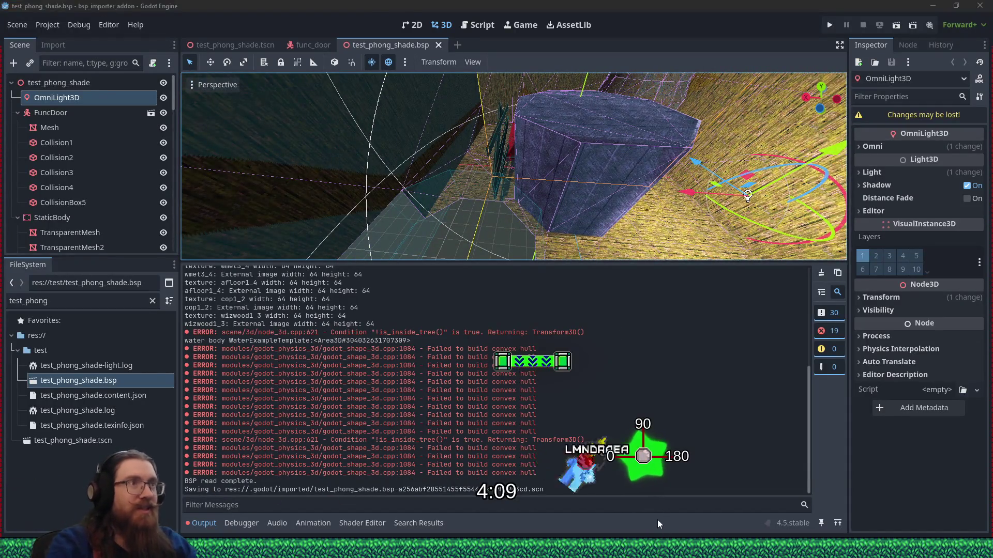
key("alt+Tab")
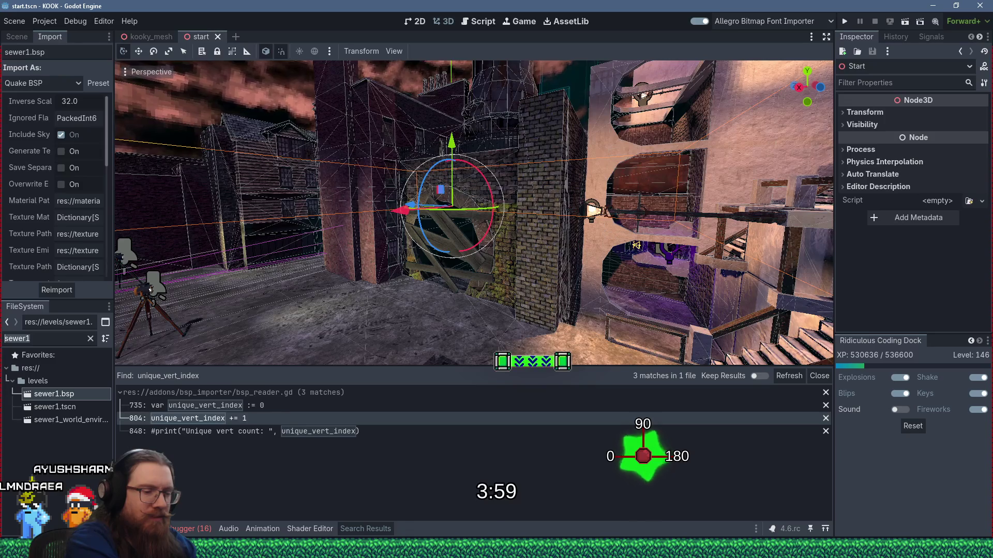
Step: Filter FileSystem for 'graveyard', reimport graveyard_credits.bsp, close the start scene, and bring TrenchBroom forward
type("ceme")
key("BackSpace")
key("BackSpace")
key("BackSpace")
type("graveyard")
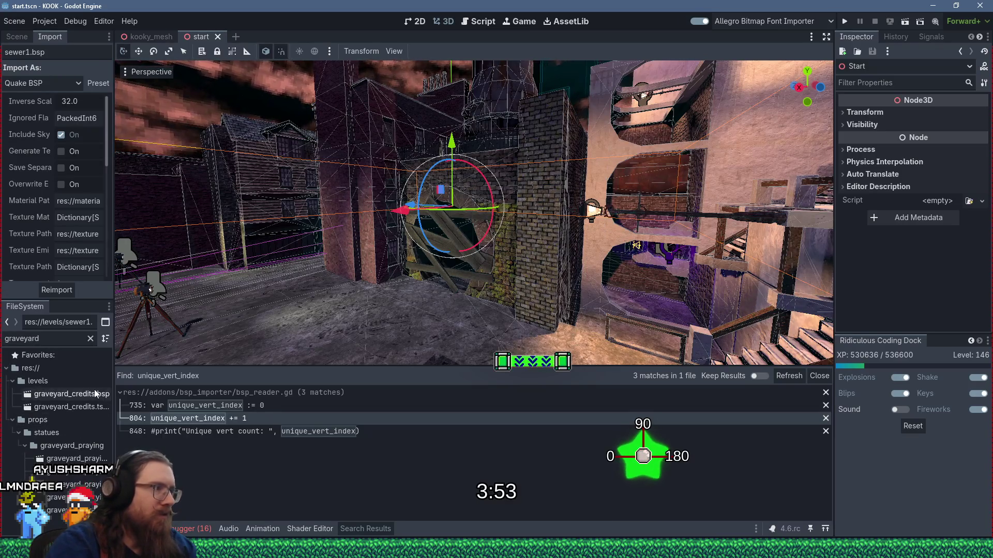
right_click(95, 393)
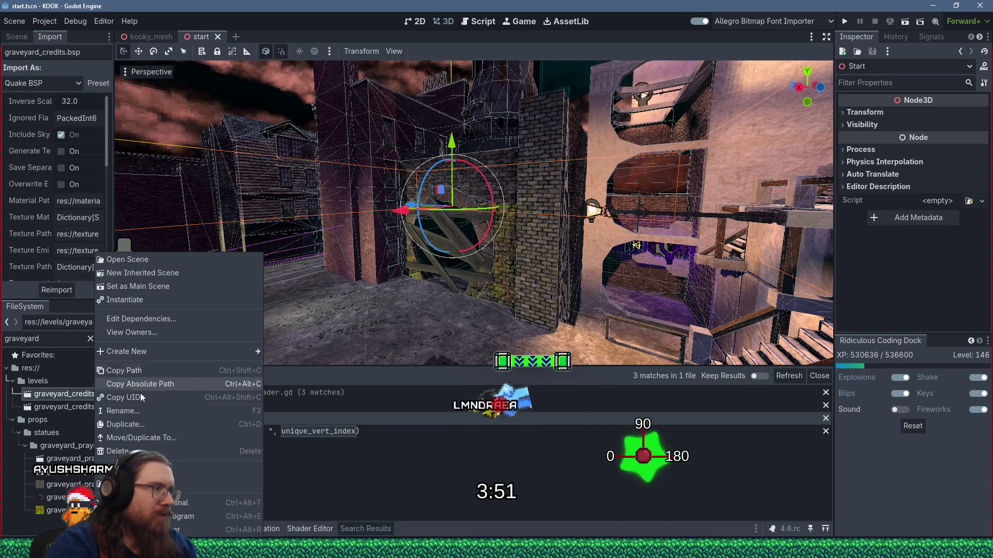
left_click(145, 471)
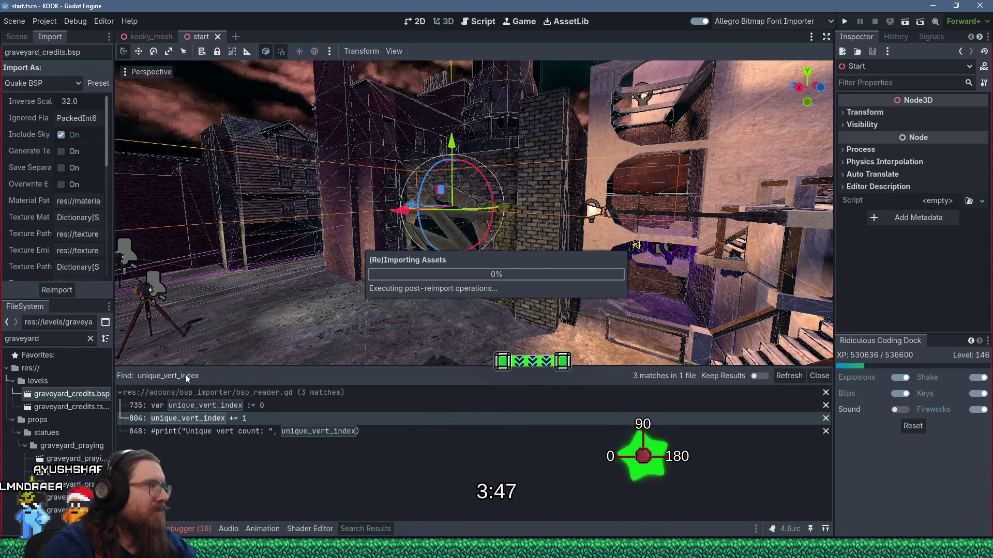
left_click(218, 36)
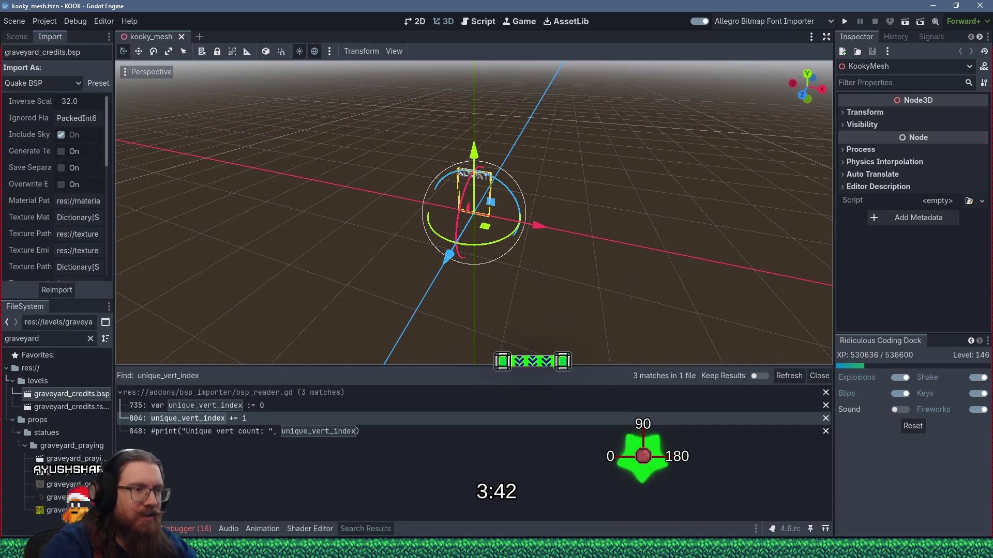
left_click(368, 501)
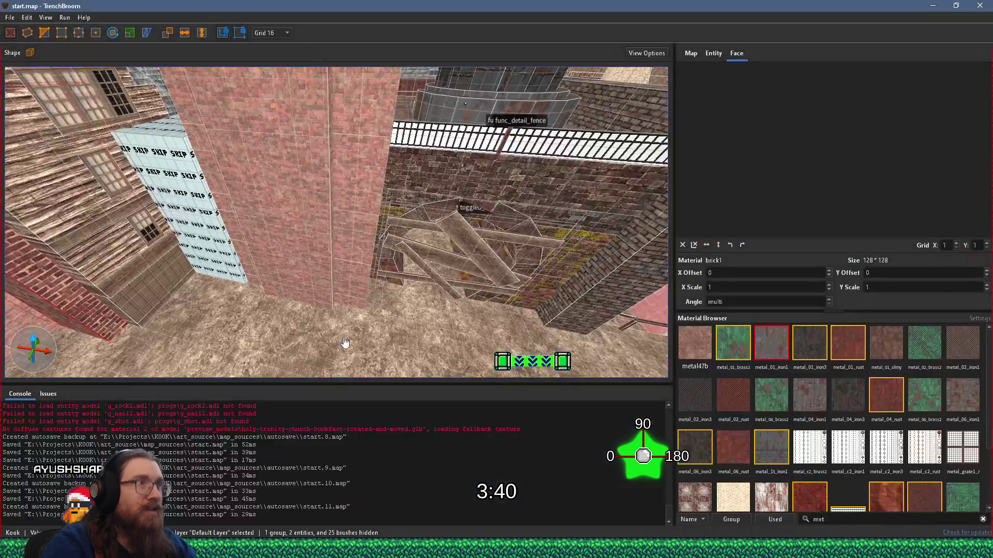
Step: Open graveyard_credits.map in TrenchBroom
left_click(10, 17)
left_click(20, 39)
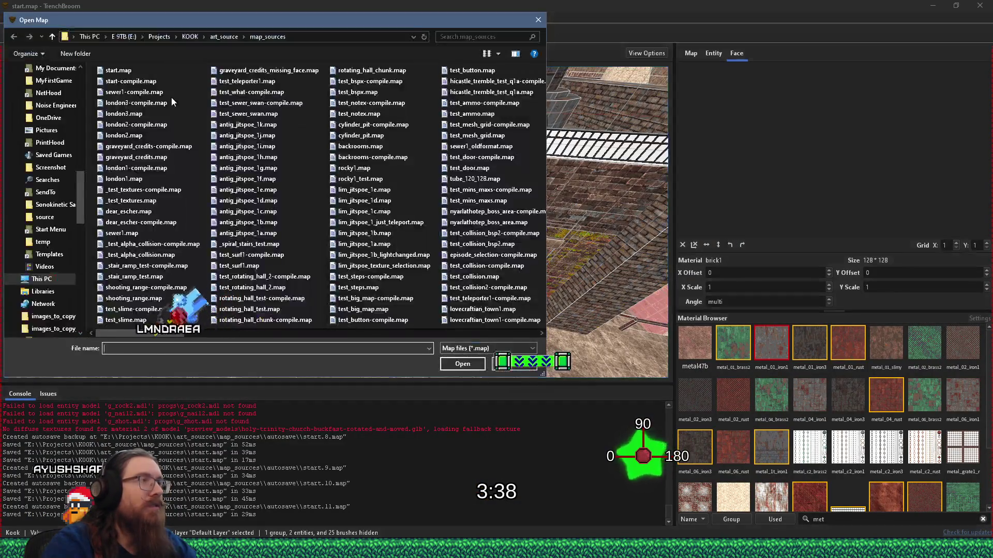
type("graveyard")
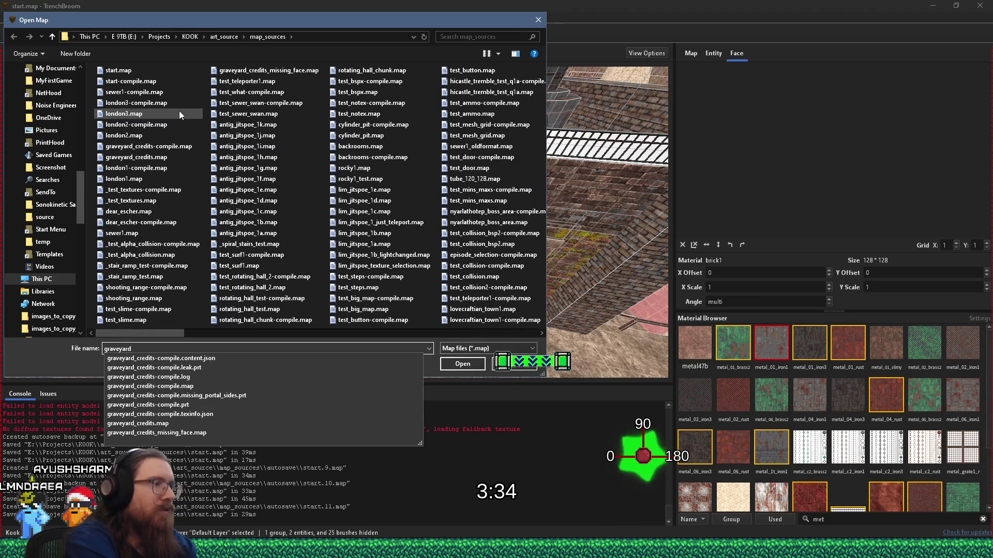
left_click(347, 423)
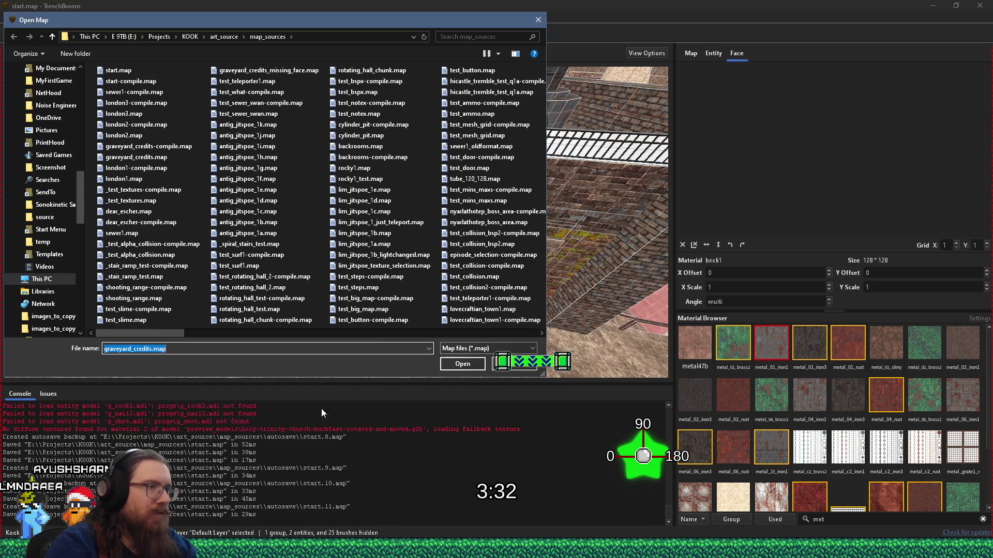
left_click(457, 364)
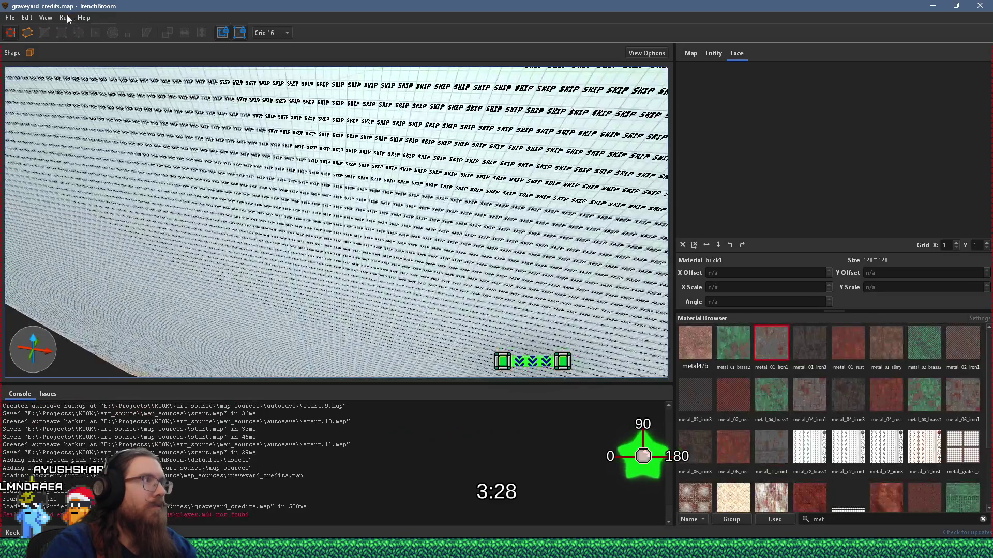
Step: Compile graveyard_credits.map into a BSP, then return to the Godot editor
left_click(65, 17)
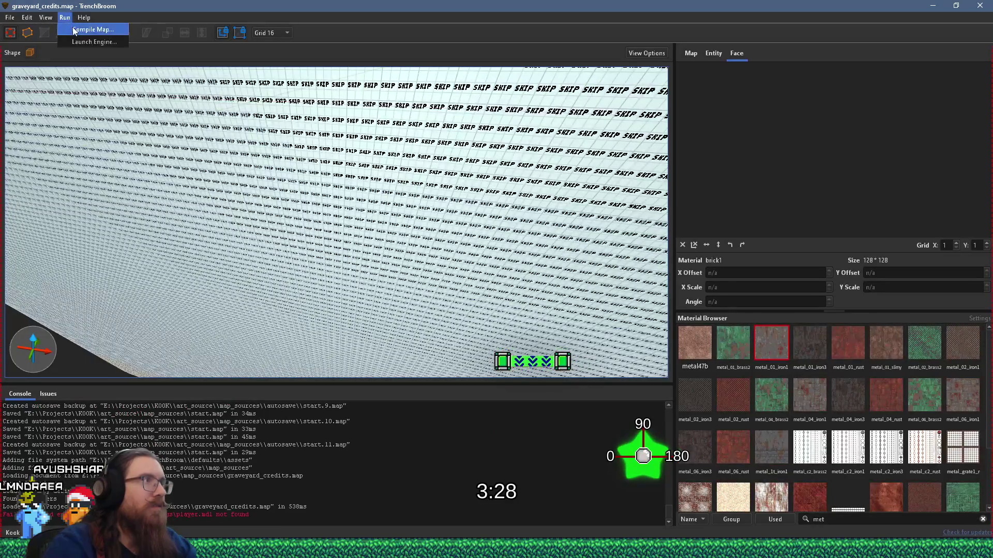
left_click(72, 30)
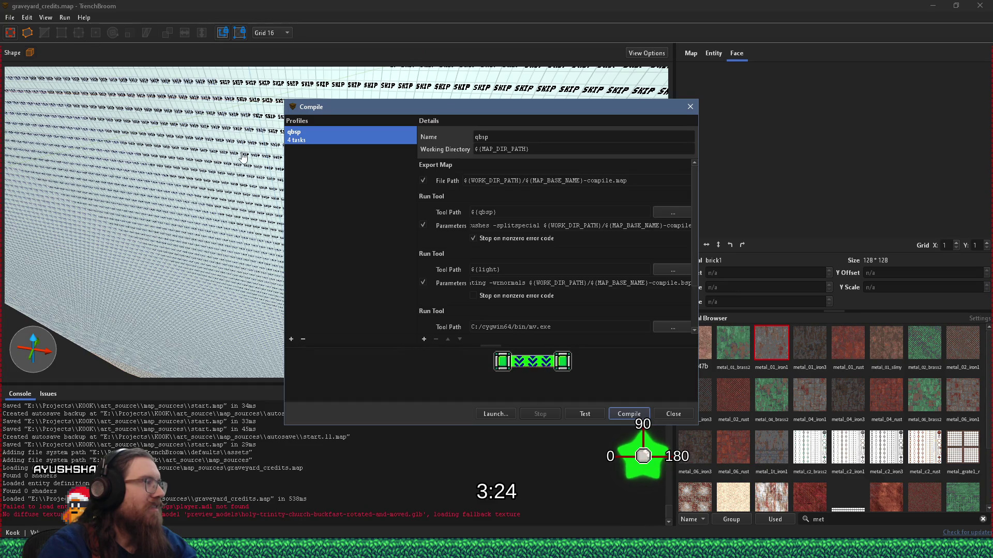
left_click(612, 414)
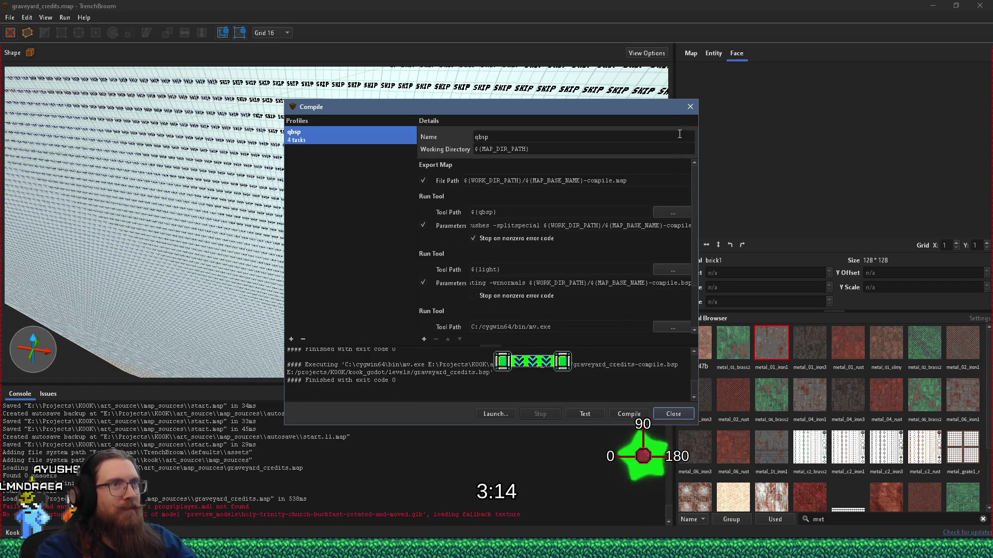
left_click(674, 414)
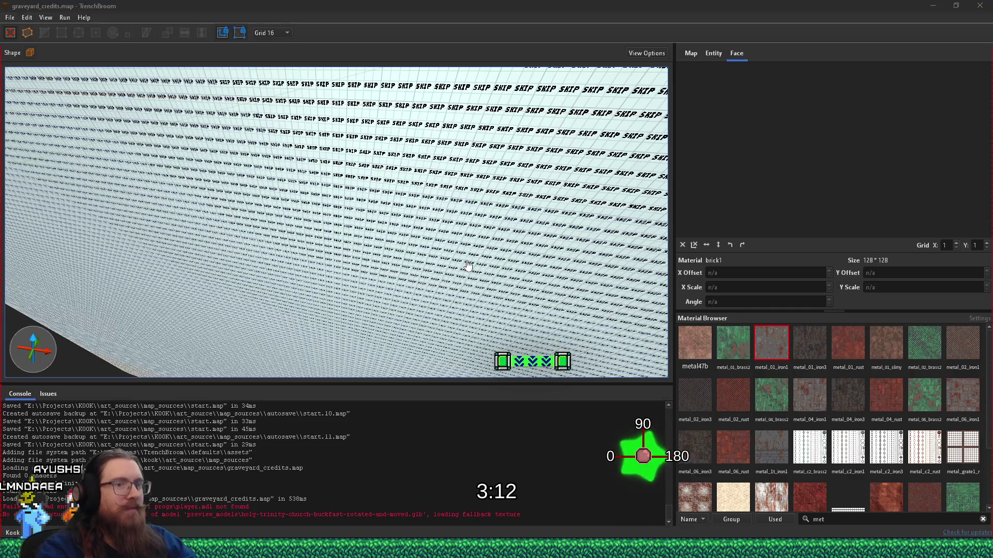
key("alt+Tab")
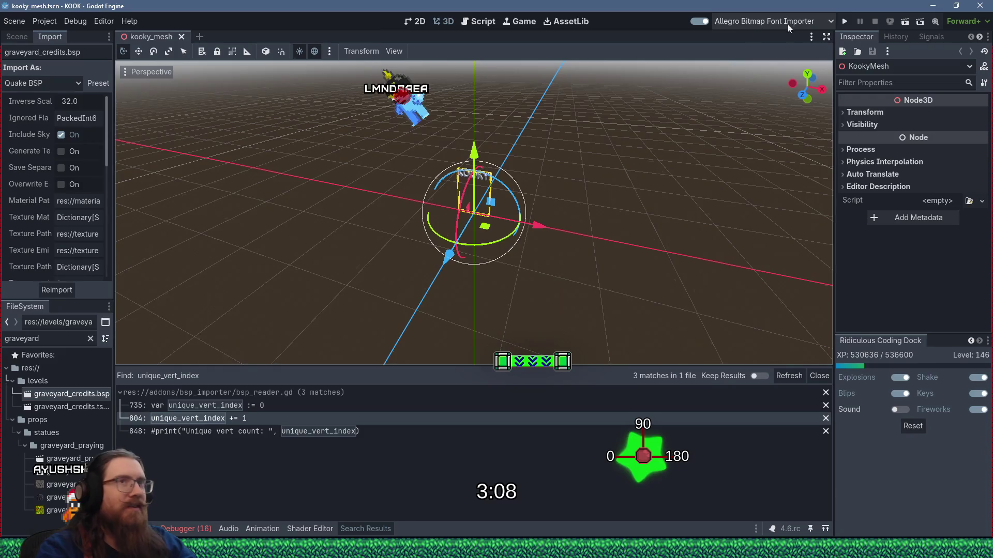
Step: Run the KOOK project from the editor's Run Project button
left_click(845, 20)
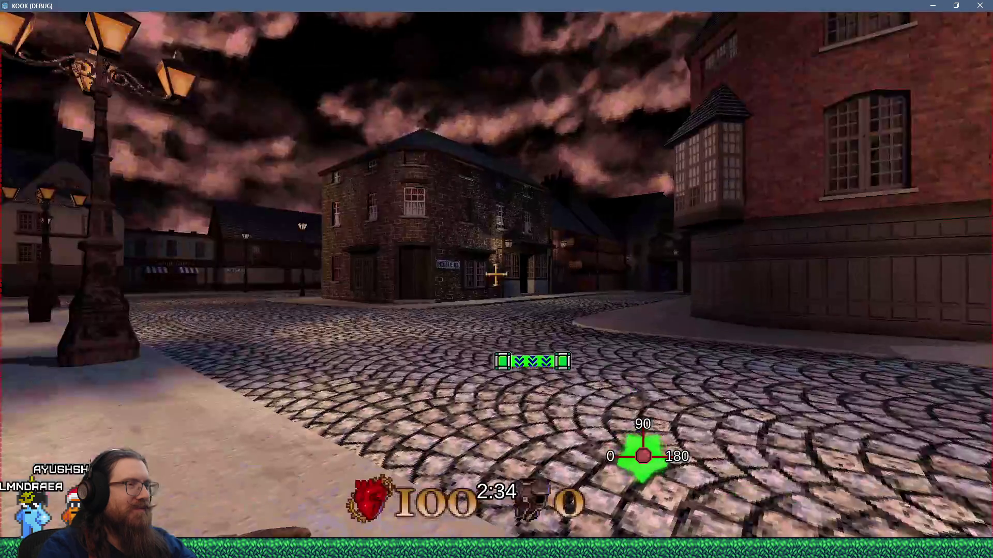
Step: Walk through the town streets and portal into the credits level, then reach its goal
key("grave")
key("grave")
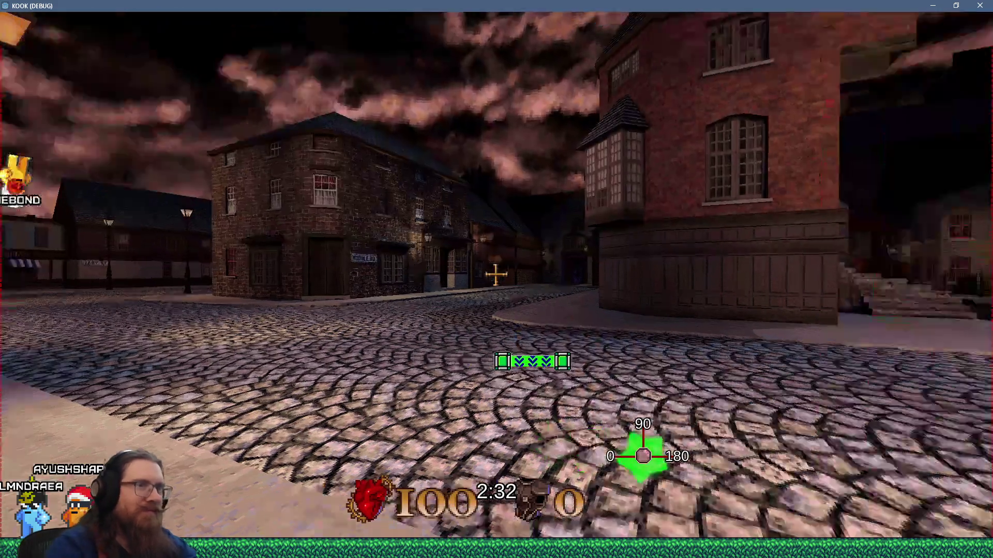
key("w")
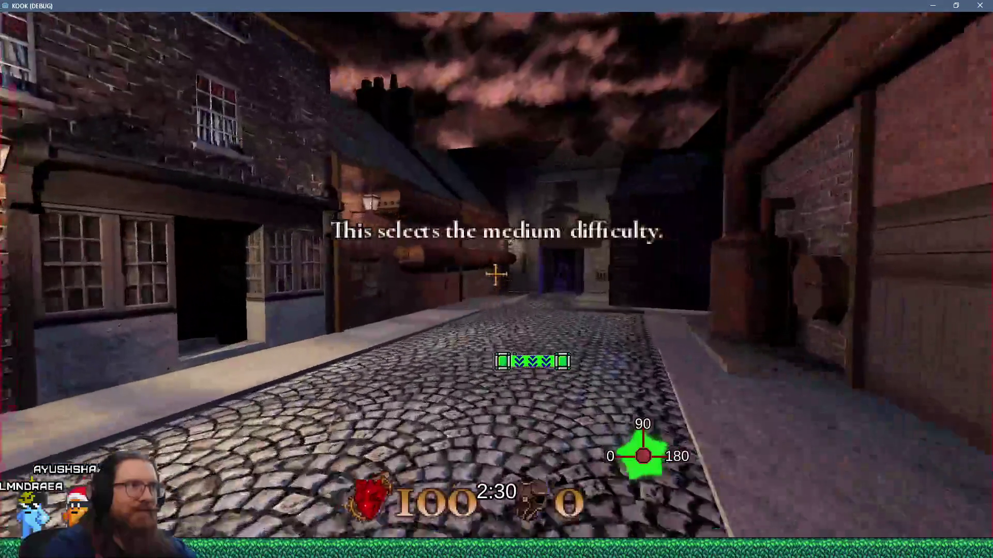
key("w")
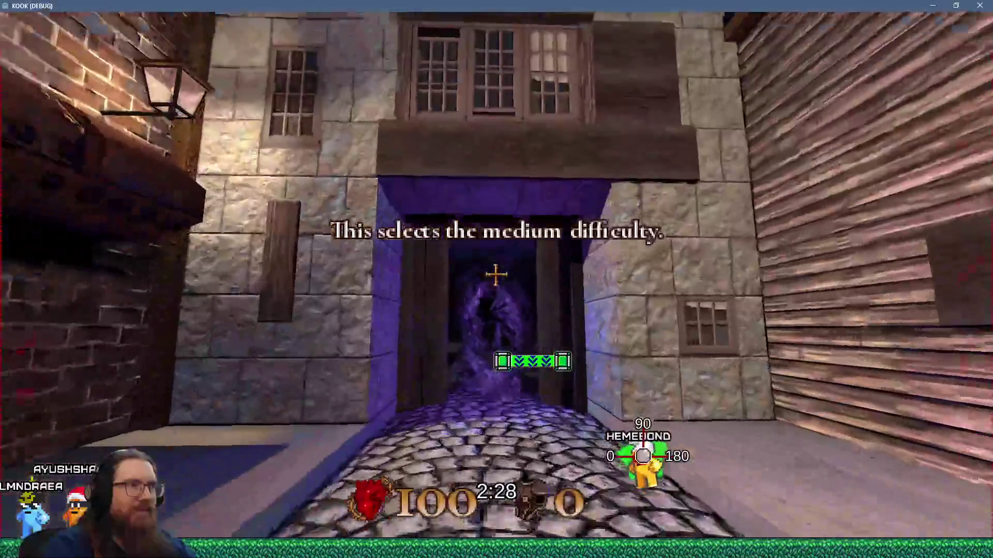
key("w")
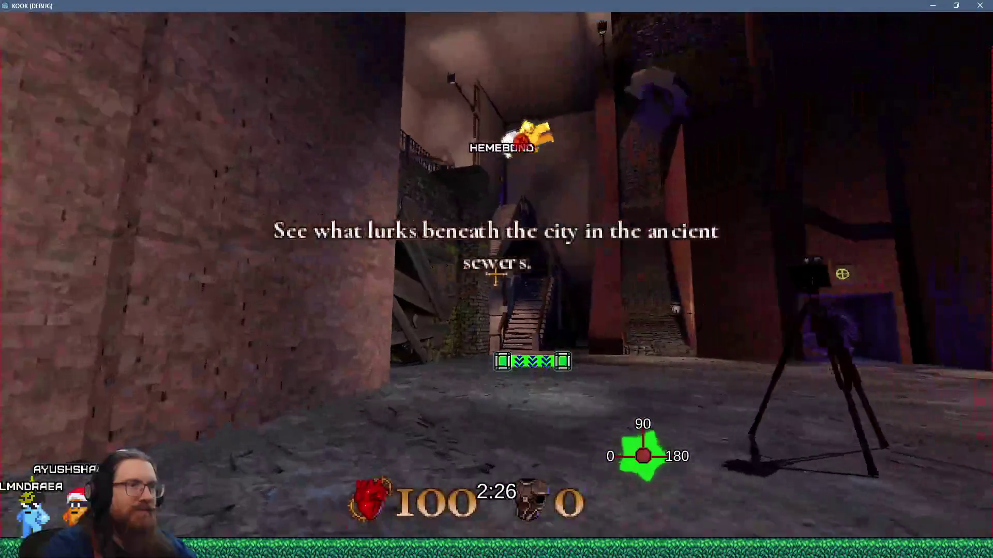
key("w")
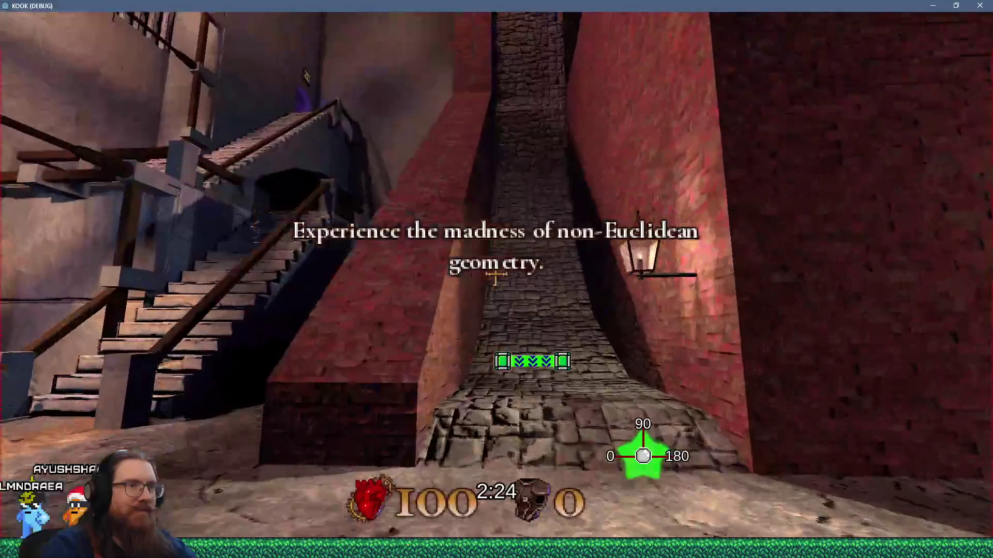
key("w")
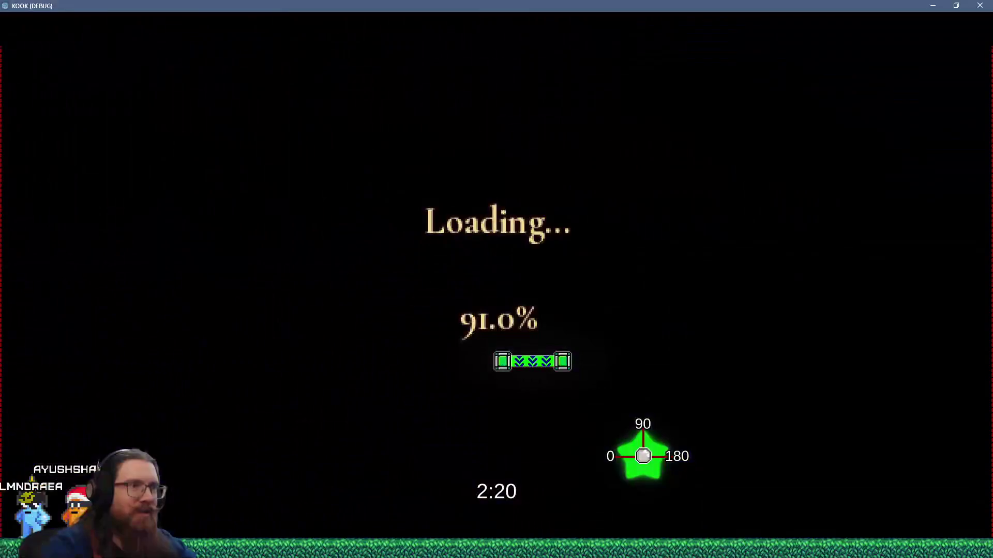
key("w")
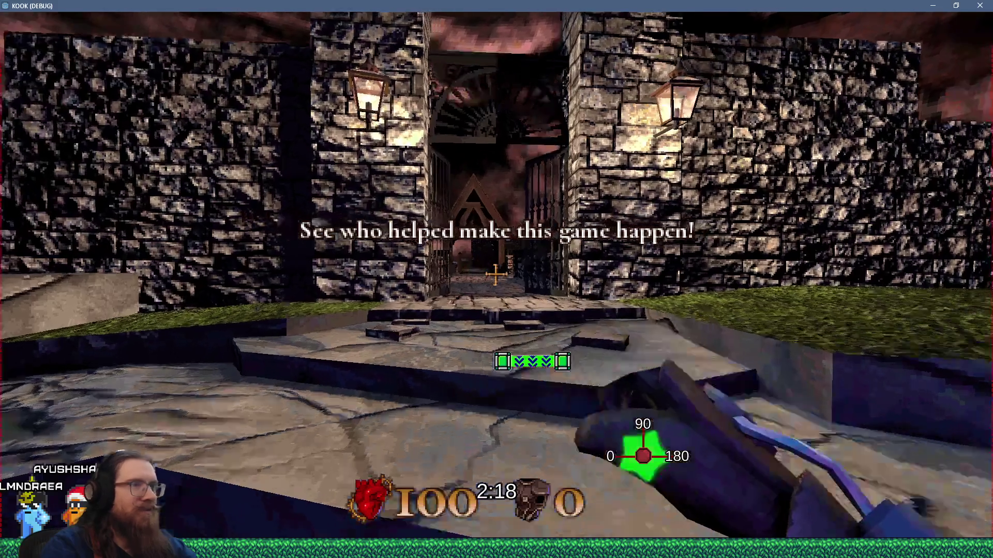
key("w")
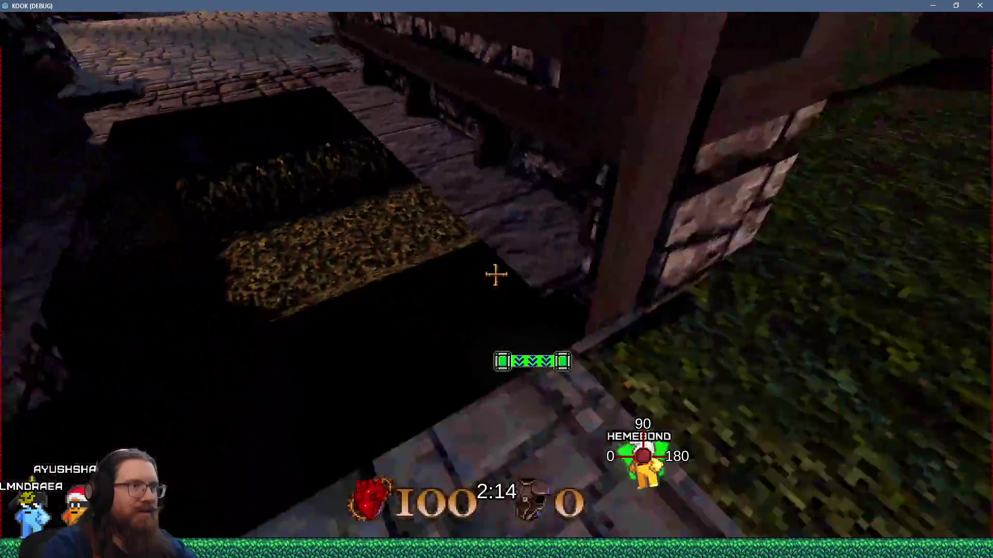
key("w")
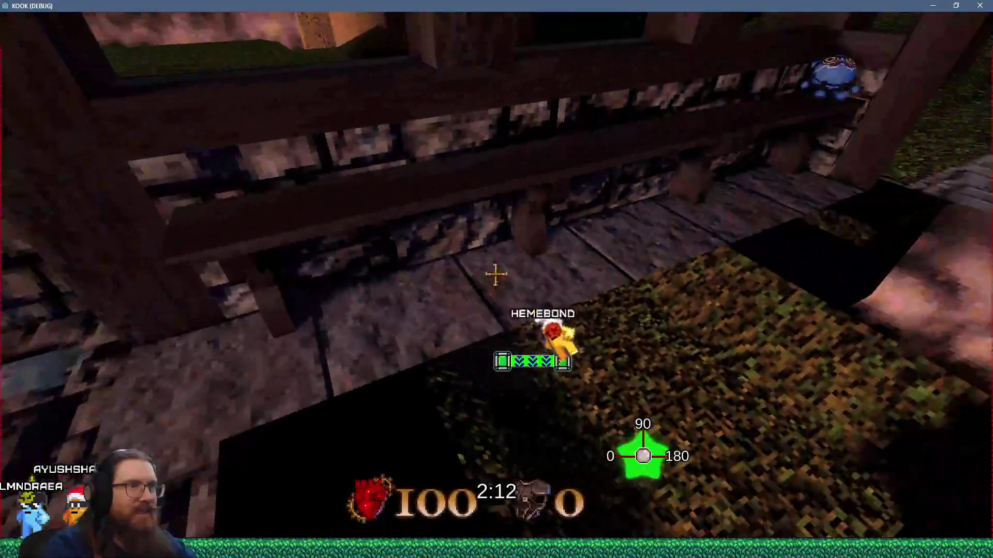
key("w")
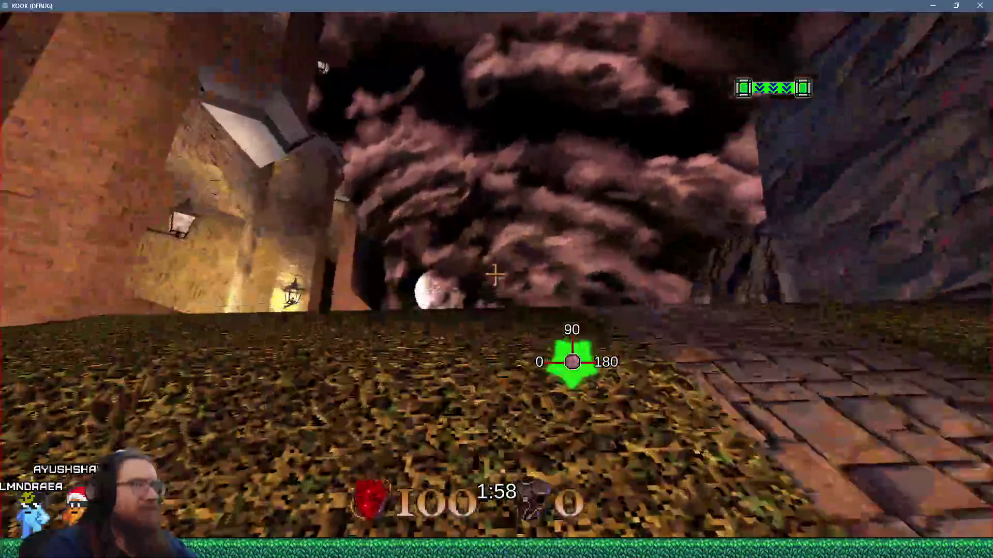
Step: Quit the game from the development console with F8 and switch to the YouTube page
key("grave")
key("F8")
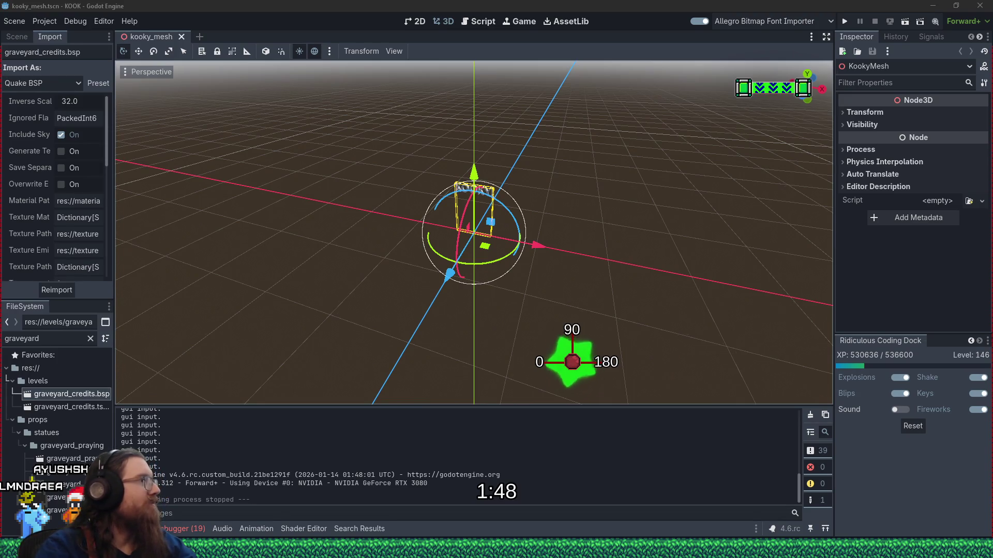
key("alt+Tab")
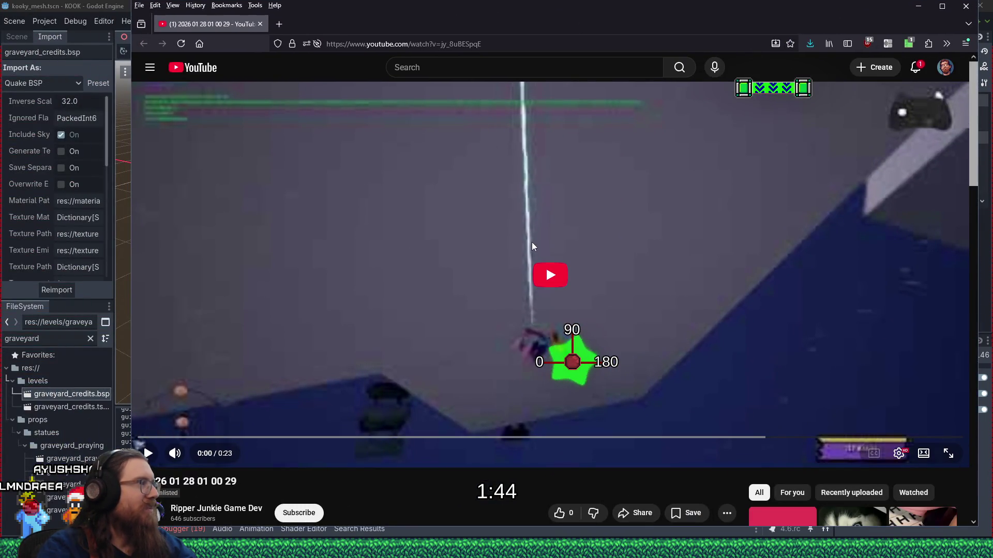
Step: Play the unlisted YouTube clip, then bring the Godot editor back to the front
left_click(547, 283)
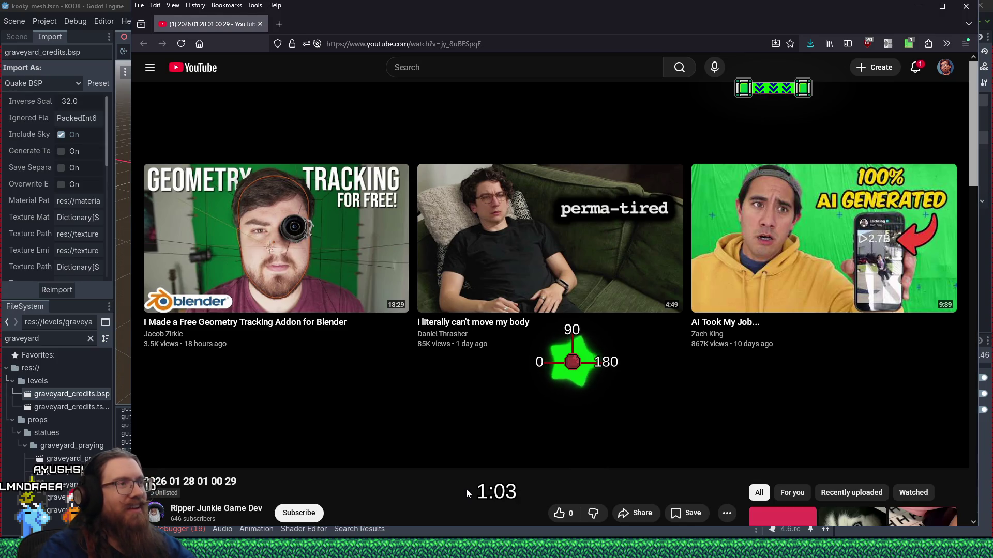
left_click(92, 5)
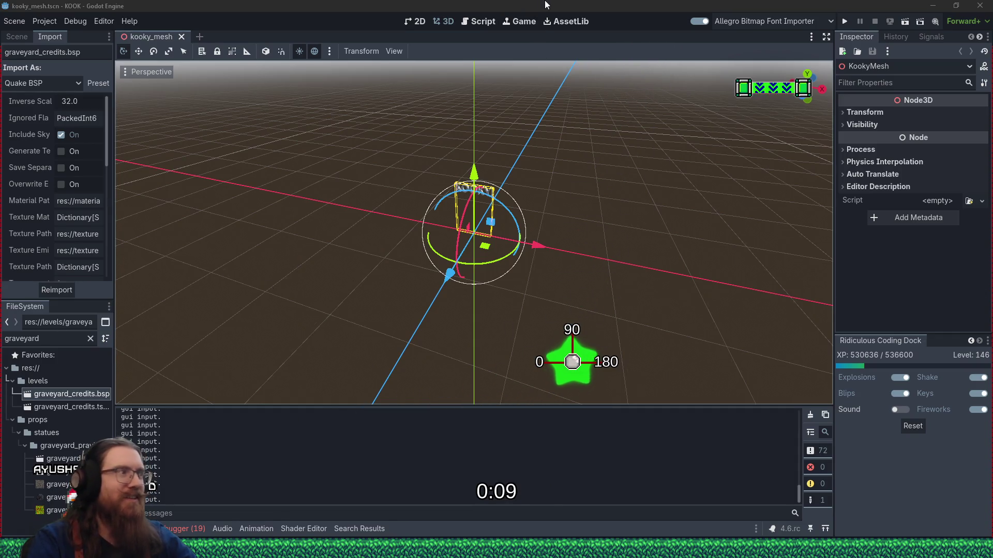
mouse_move(171, 548)
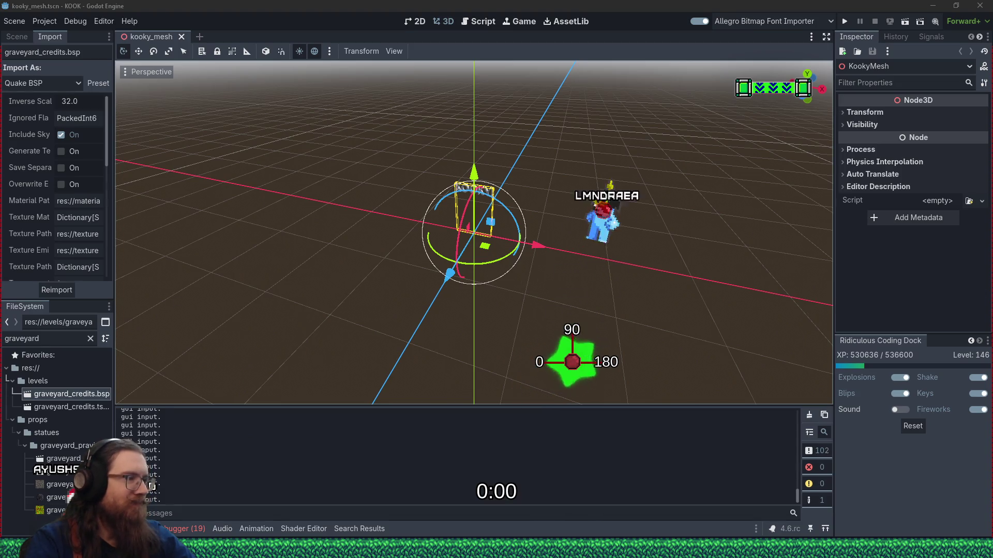
mouse_move(895, 505)
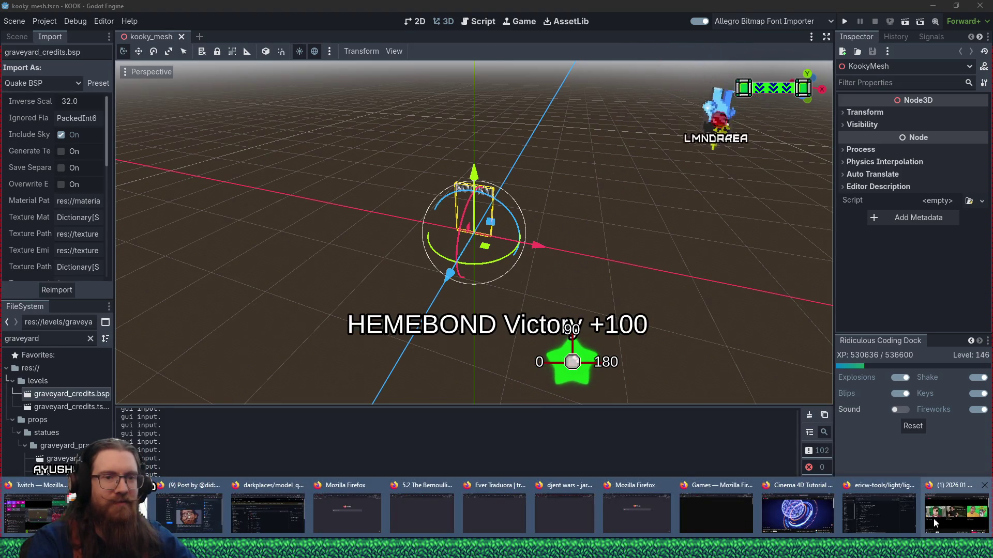
left_click(897, 511)
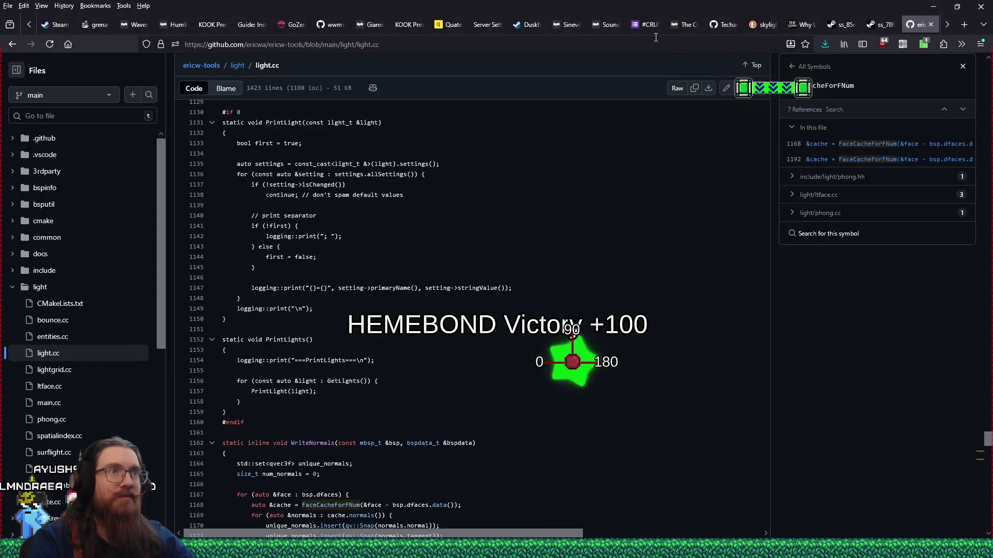
Step: Go to twitch.tv and open a live stream from Software and Game Development
left_click(659, 44)
type("twitch.tv/")
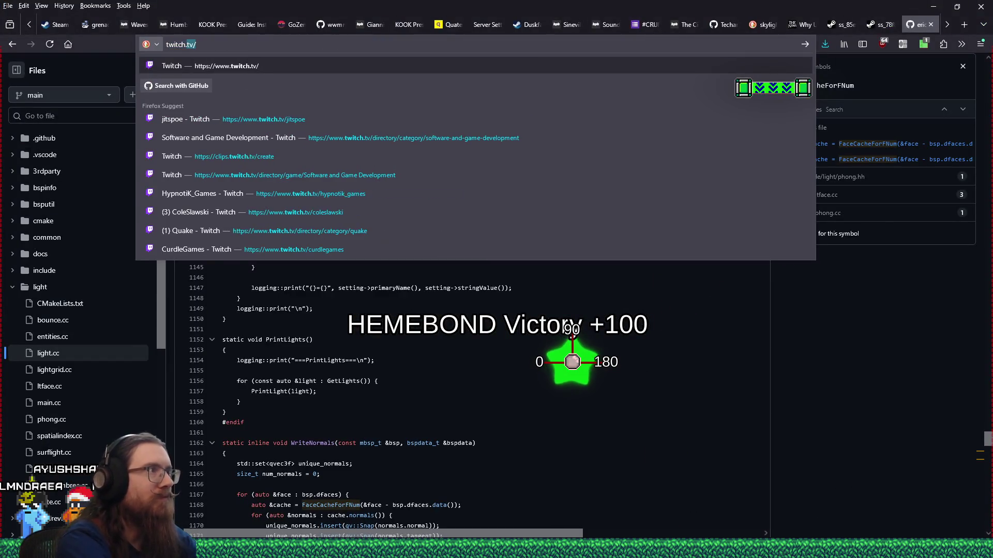
key("Return")
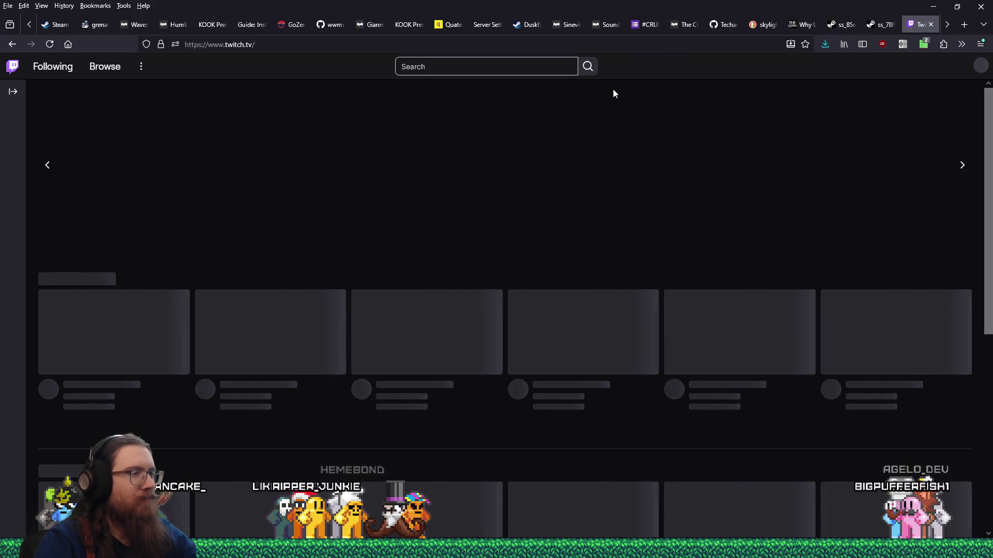
scroll(466, 165, "down", 7)
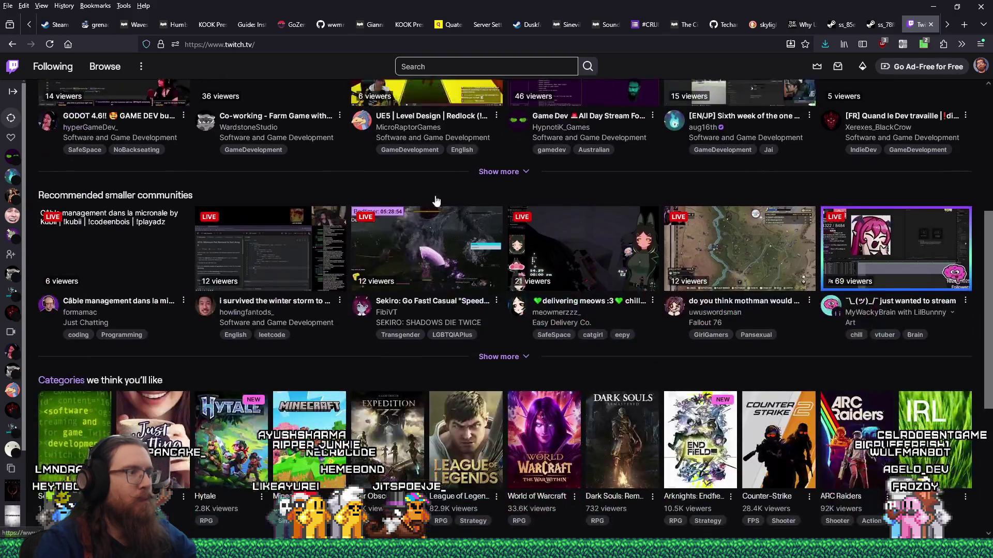
left_click(76, 279)
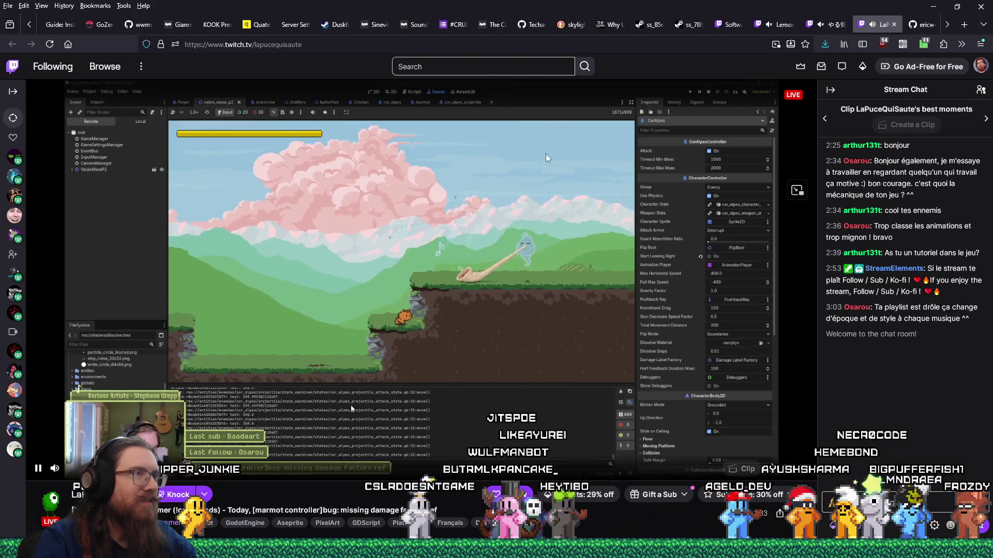
Step: Copy the stream's channel name onto a new last line of recent_raids.txt, then compare stream tabs
right_click(294, 46)
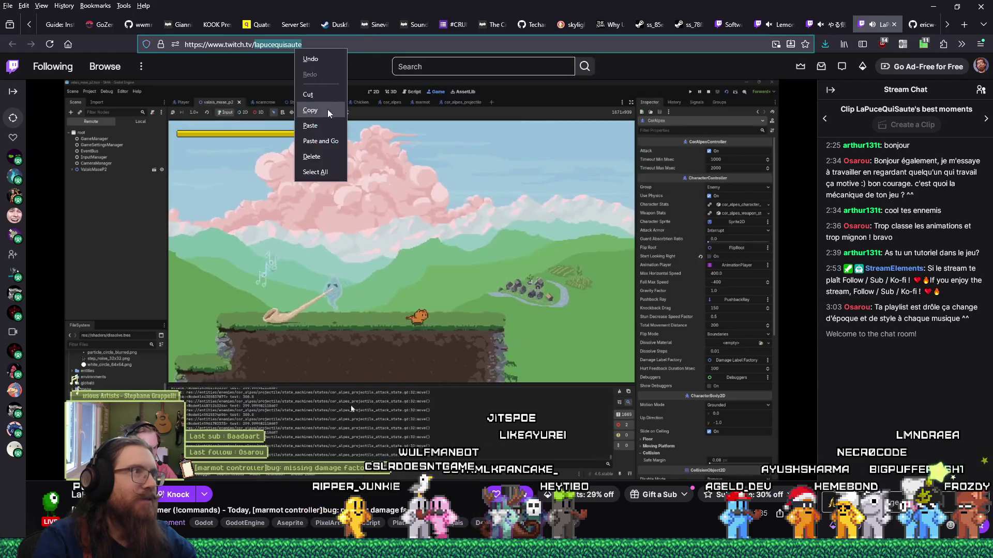
left_click(310, 107)
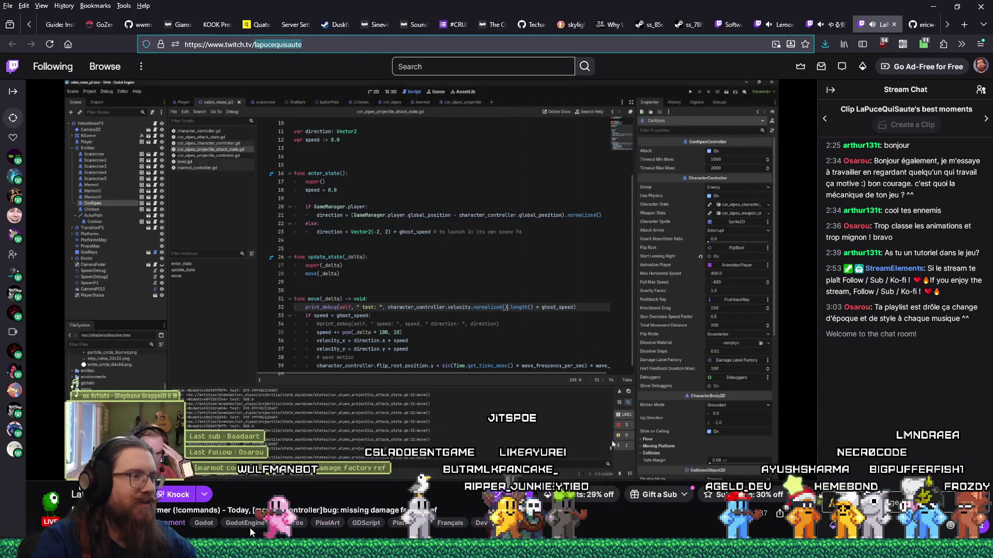
key("alt+Tab")
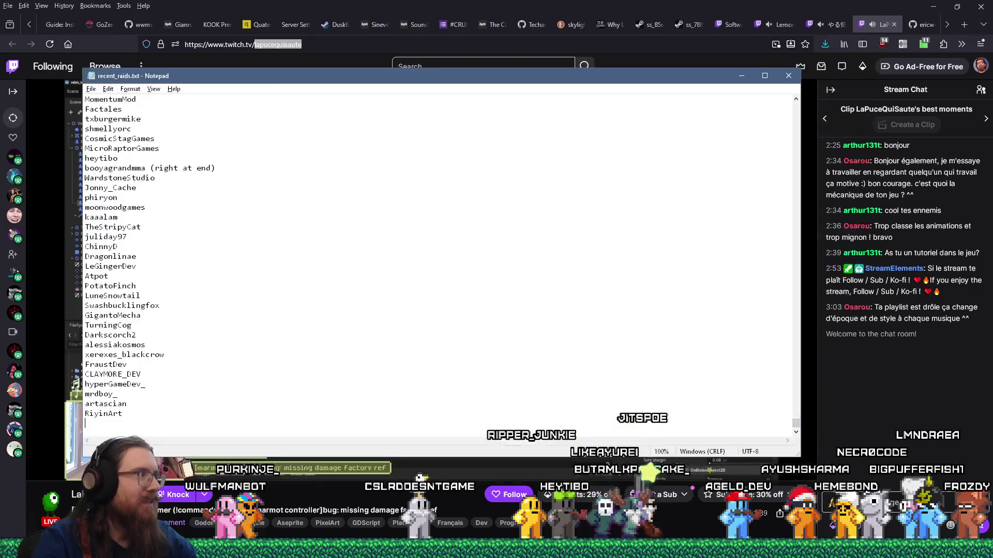
key("ctrl+v")
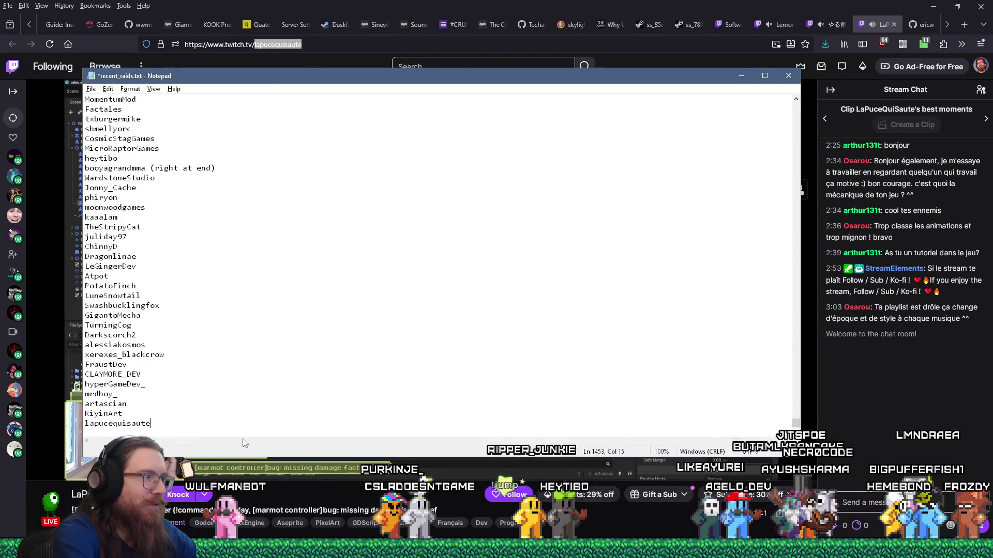
key("Return")
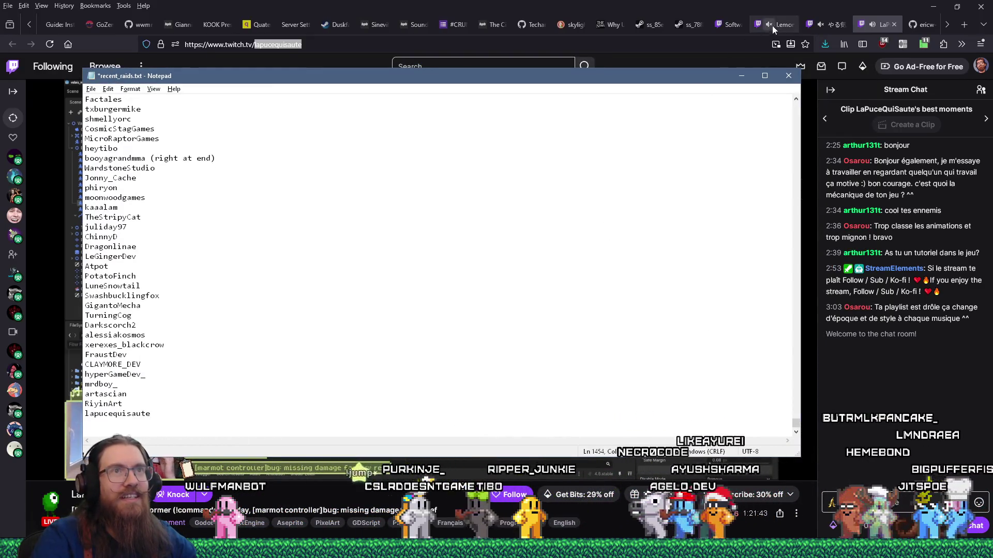
left_click(773, 26)
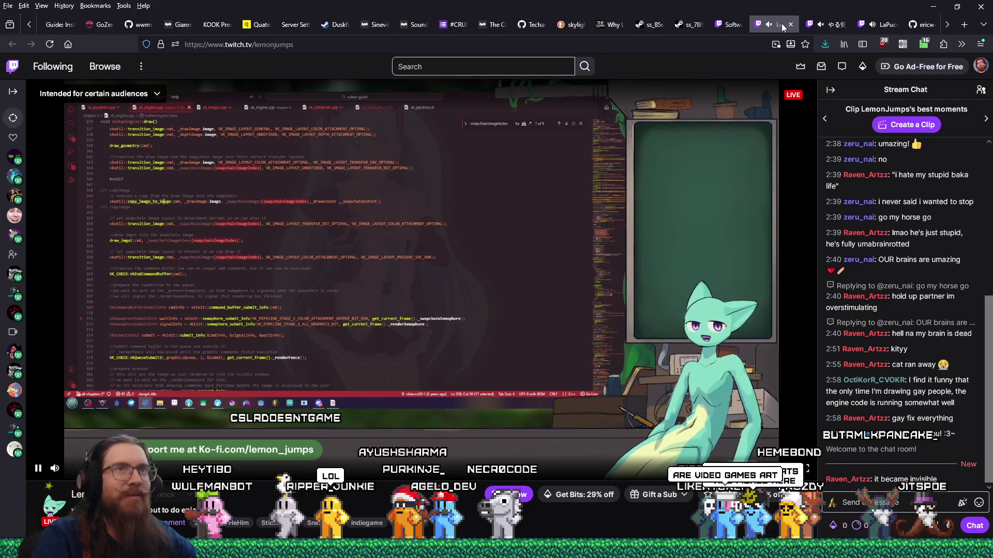
left_click(886, 24)
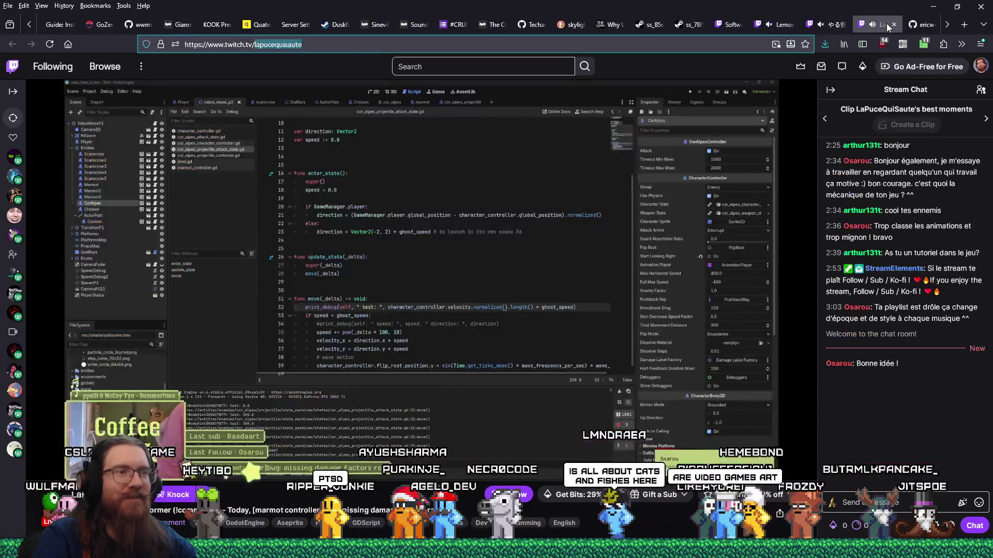
Step: Switch to the second candidate coding stream's tab and unmute its sound
mouse_move(777, 29)
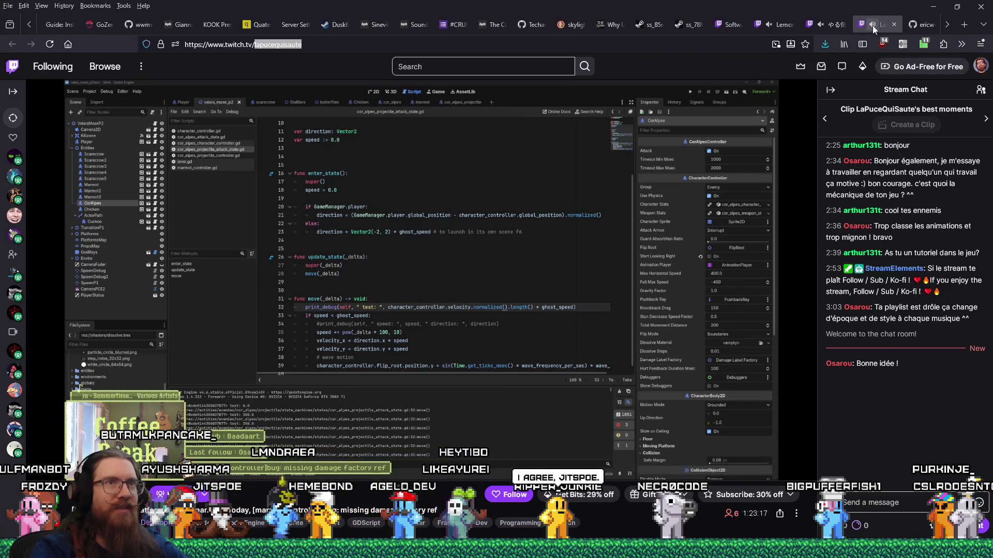
left_click(781, 26)
left_click(771, 24)
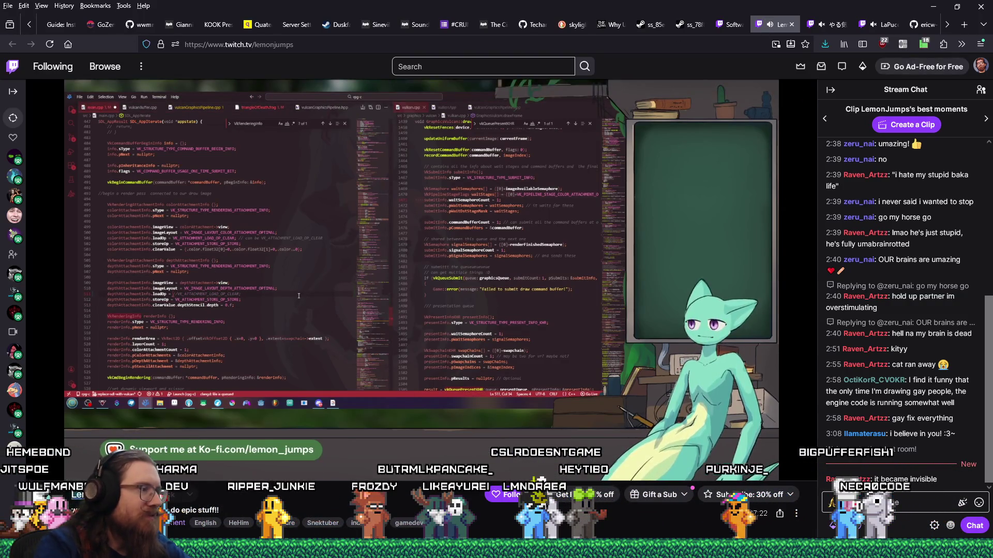
Step: Copy the second stream's channel name, compare both stream tabs, then switch to Notepad++
right_click(126, 186)
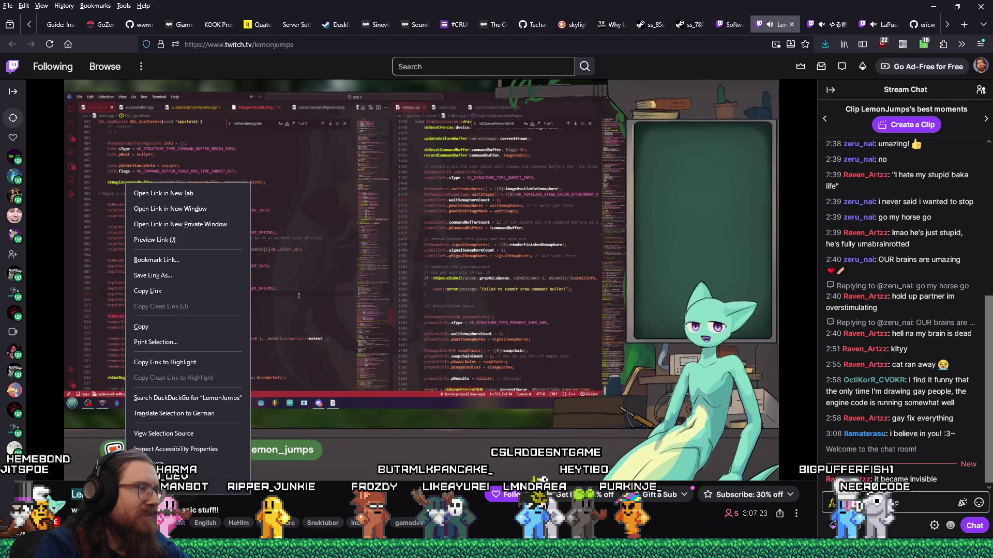
left_click(151, 331)
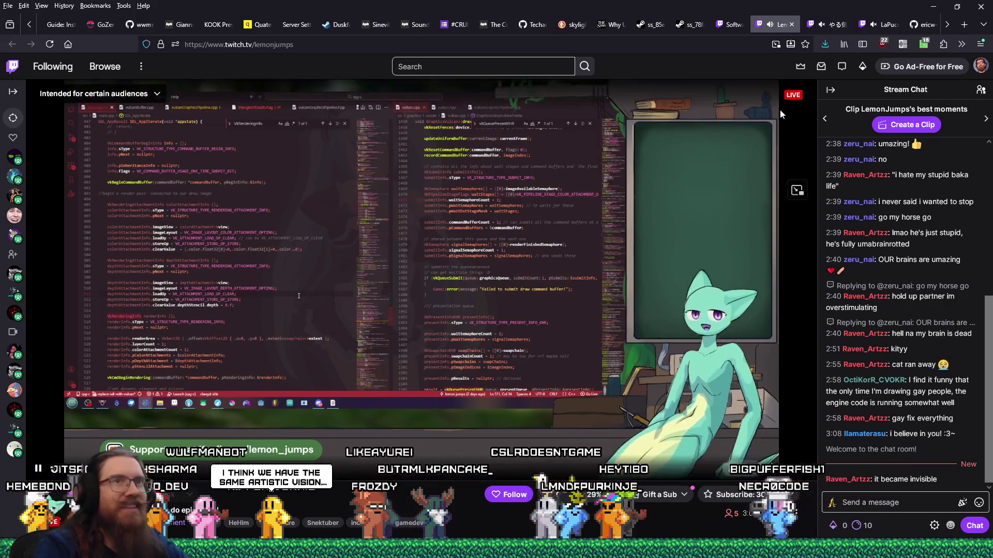
left_click(882, 25)
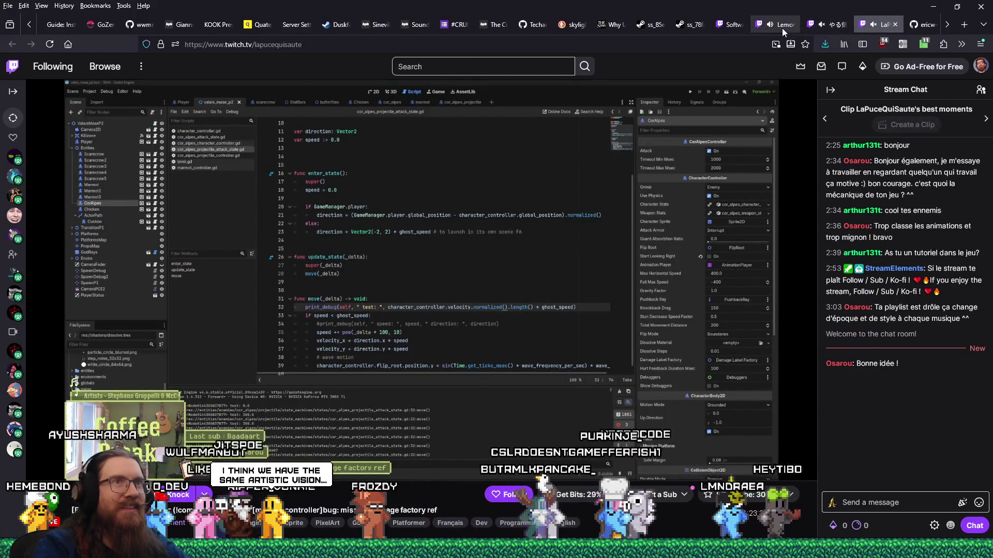
left_click(782, 27)
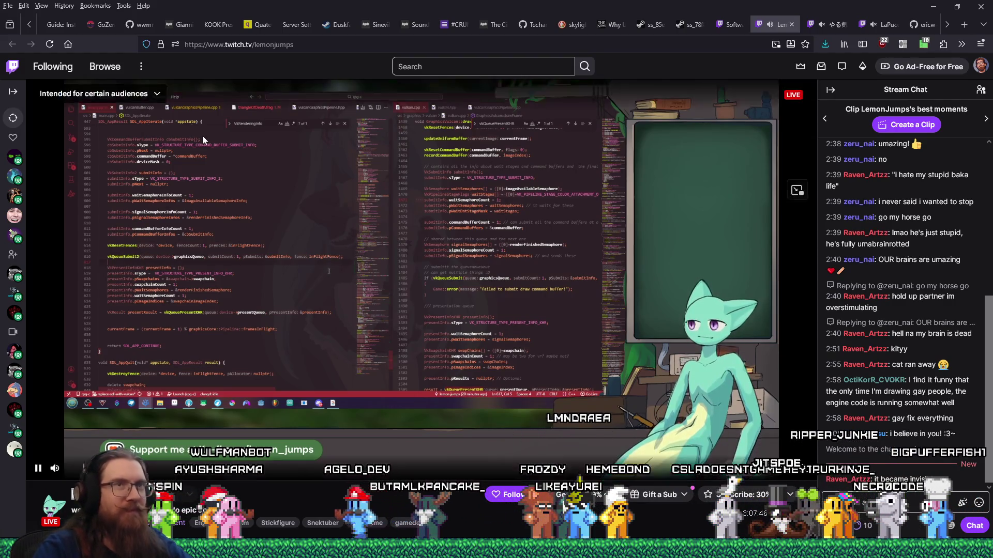
left_click(887, 29)
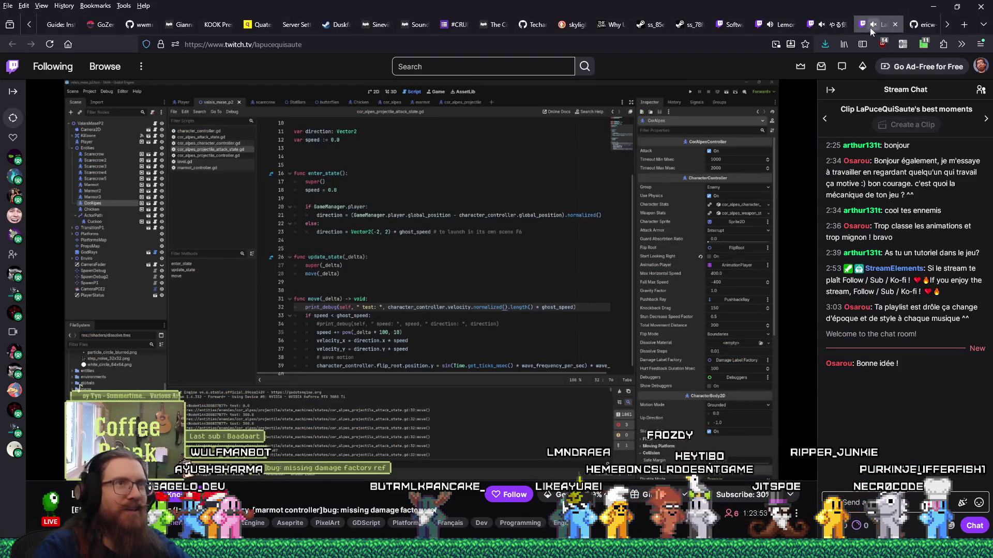
left_click(785, 29)
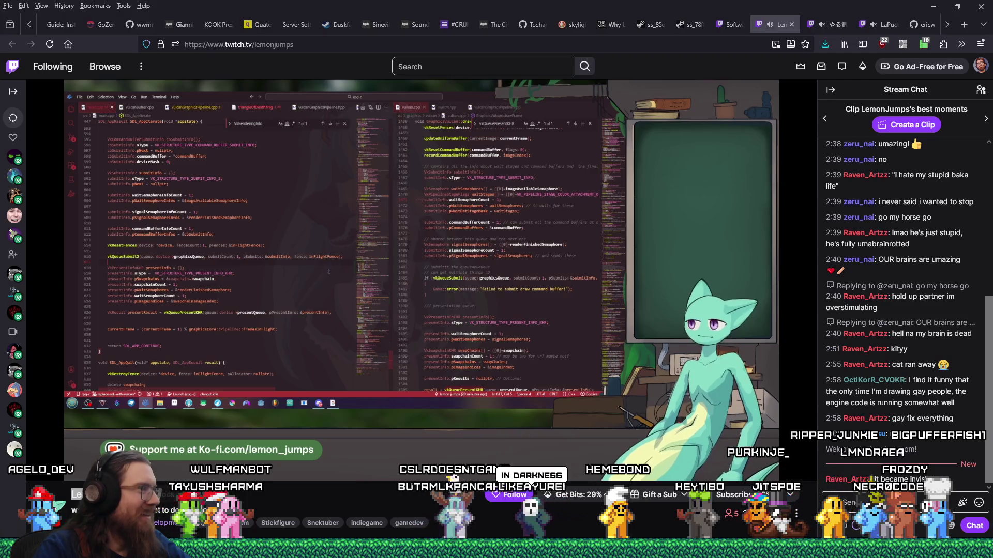
key("alt+Tab")
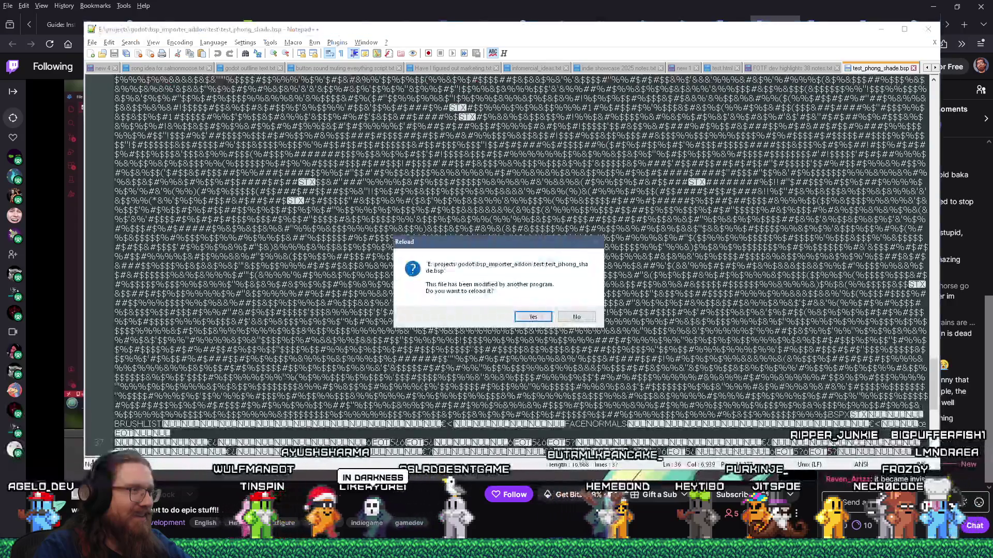
Step: Reload the changed file, overwrite recent_raids.txt's last entry with the copied channel name, and return to the stream
key("Return")
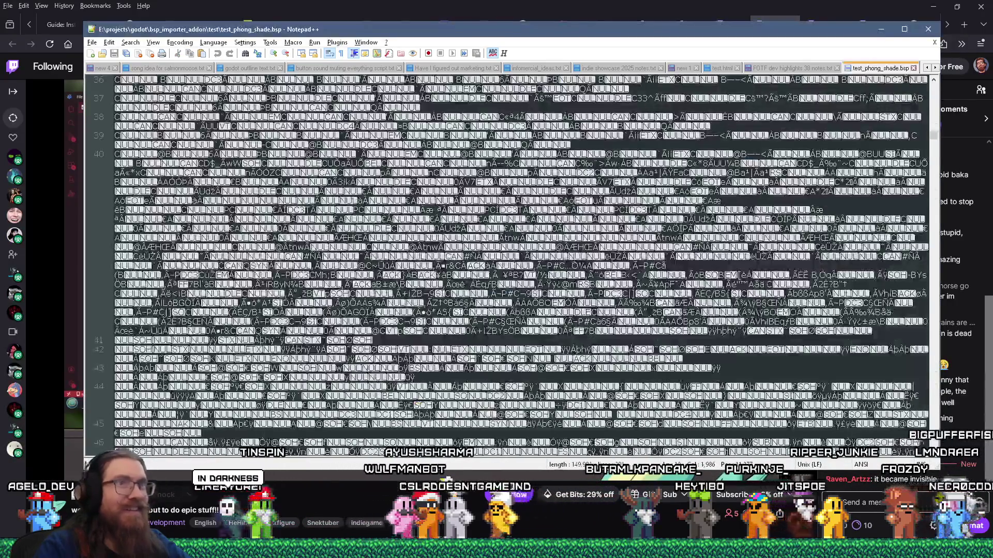
key("alt+Tab")
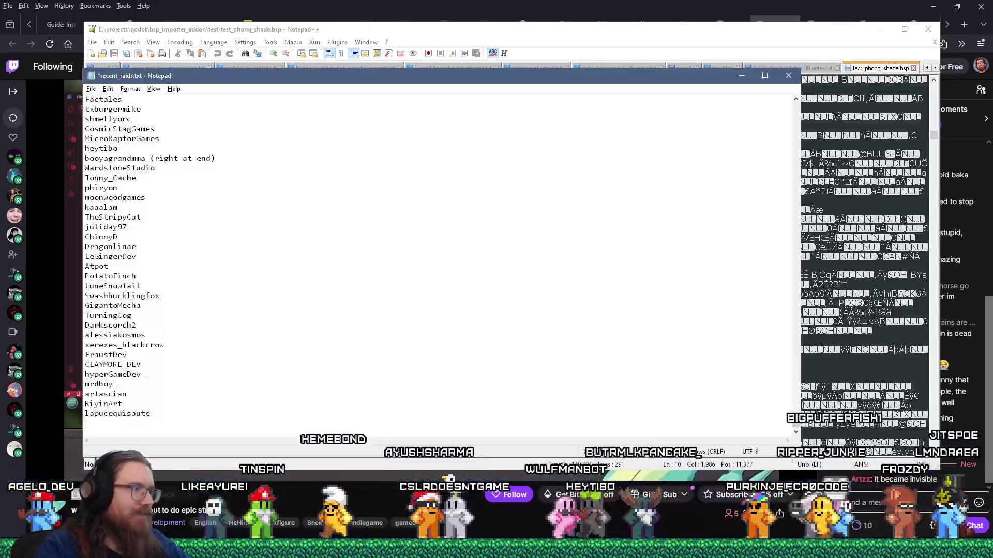
key("ctrl+v")
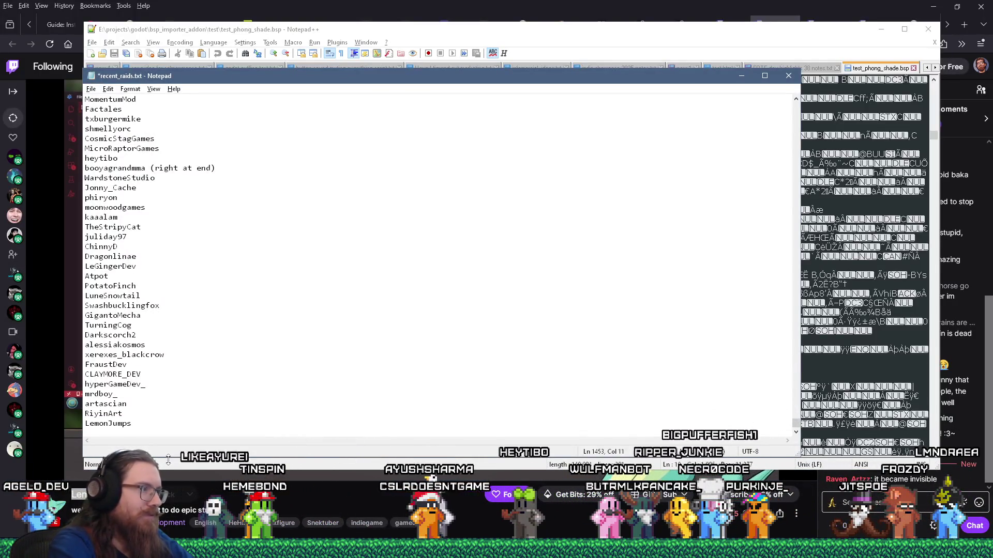
key("Return")
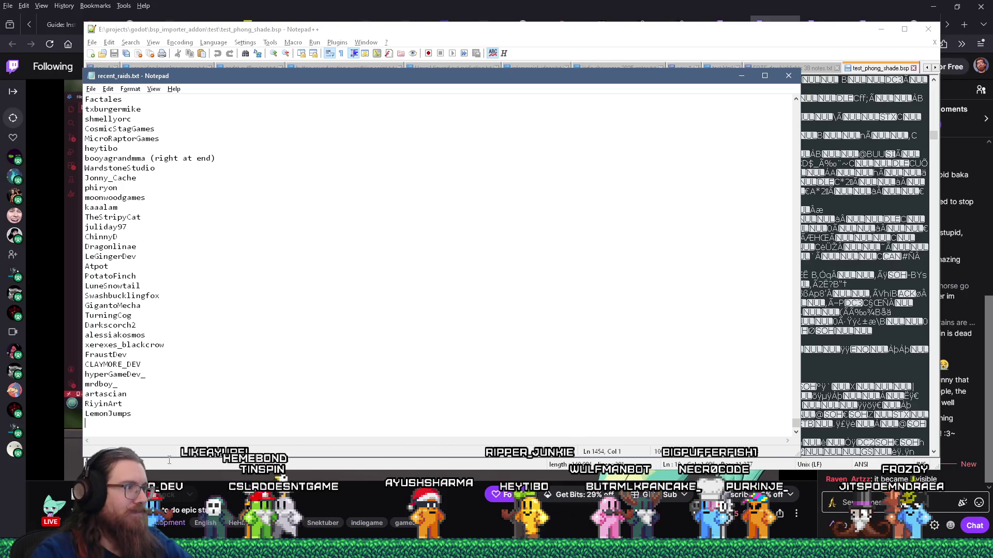
key("alt+Tab")
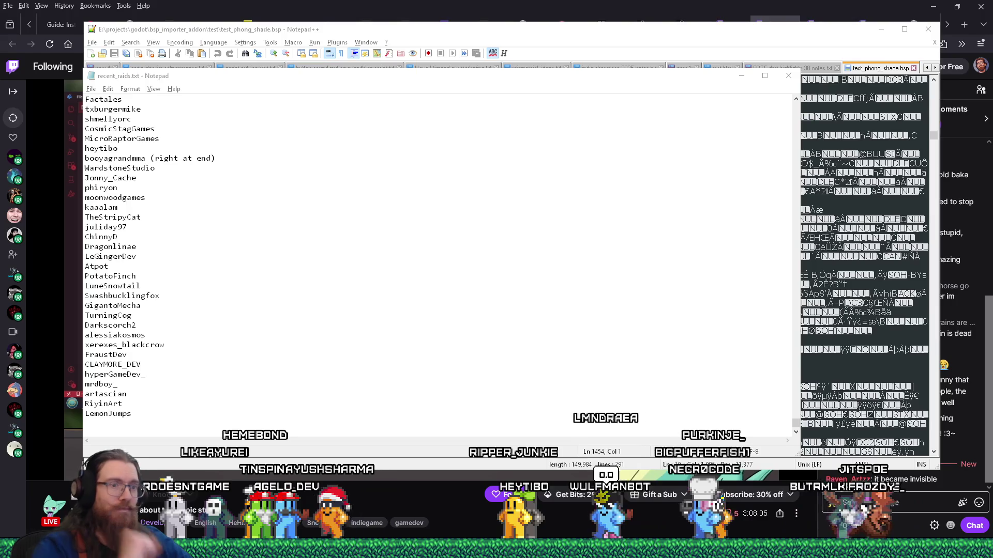
left_click(405, 511)
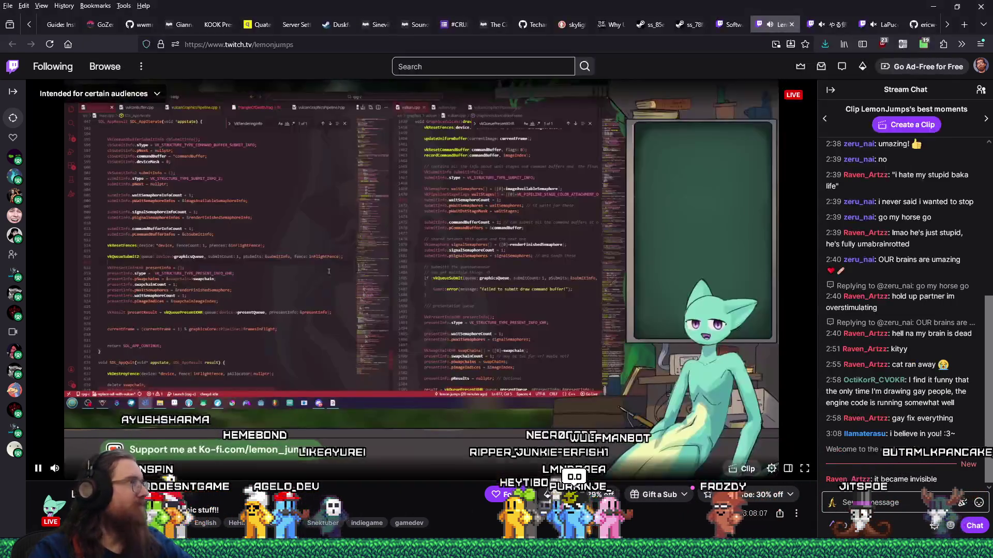